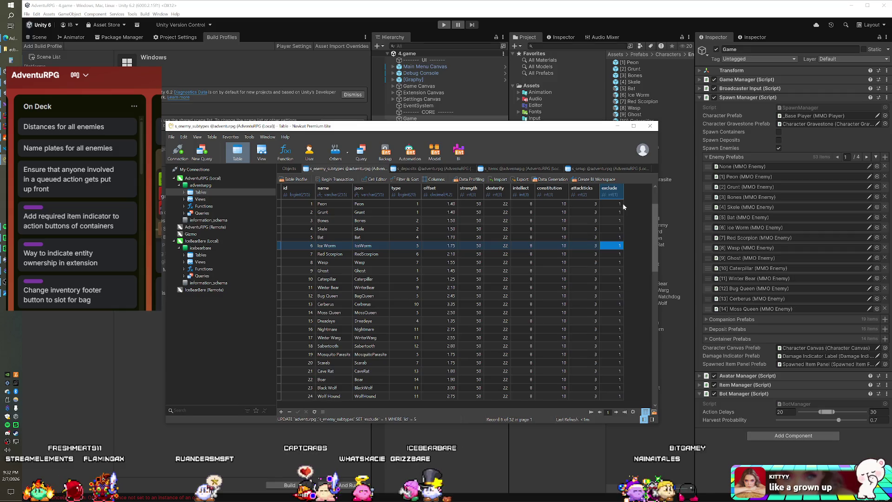
Step: Set exclude to 0 for Ice Worm, Red Scorpion and Wasp (ids 6–8), then return to Unity
text(0)
key(Down)
text(0)
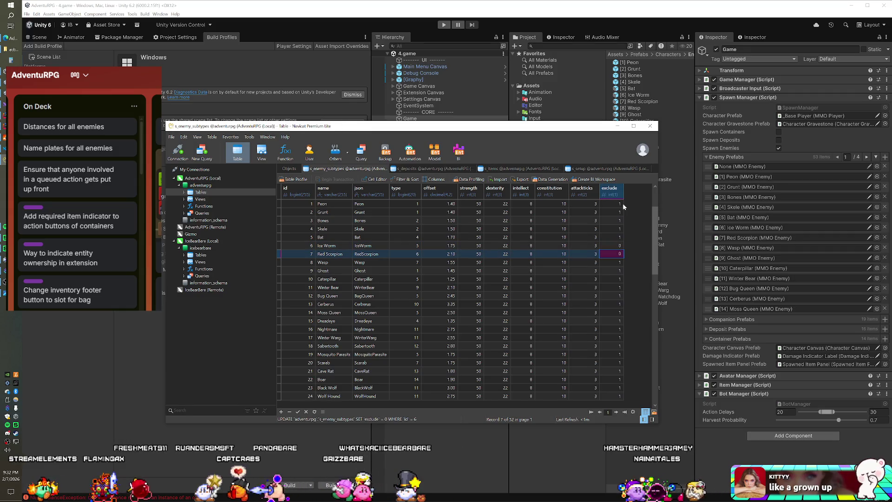
key(Down)
text(0)
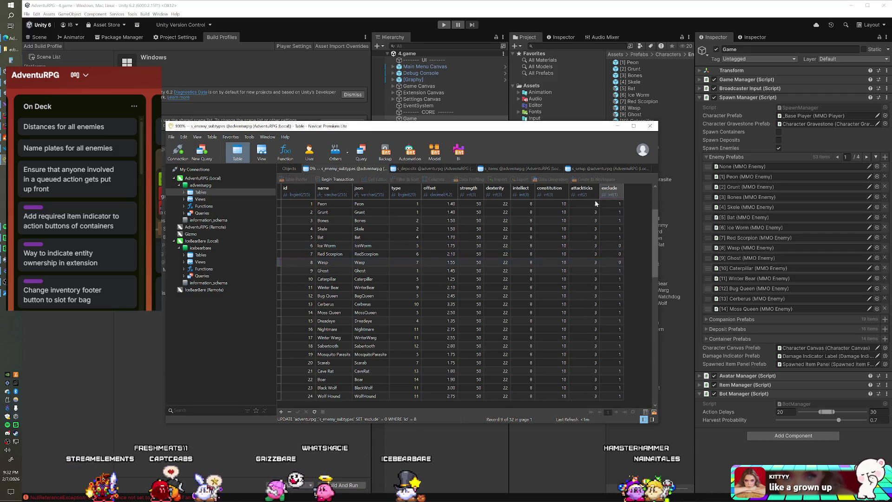
click(411, 18)
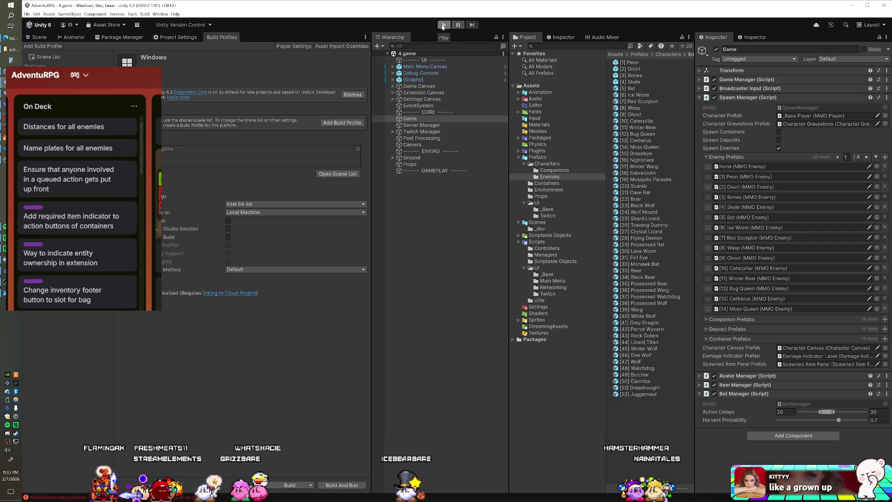
Step: Restart the SFS game server by closing its console, then enter Unity play mode
key(alt+Tab)
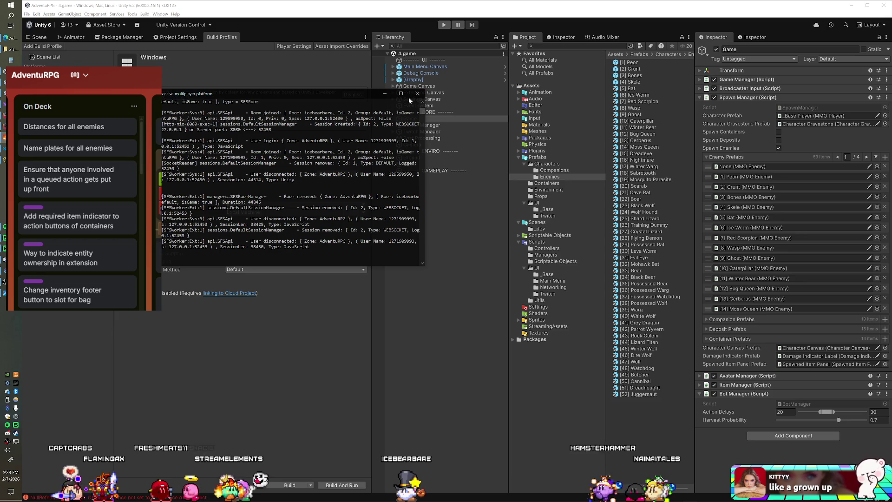
click(417, 93)
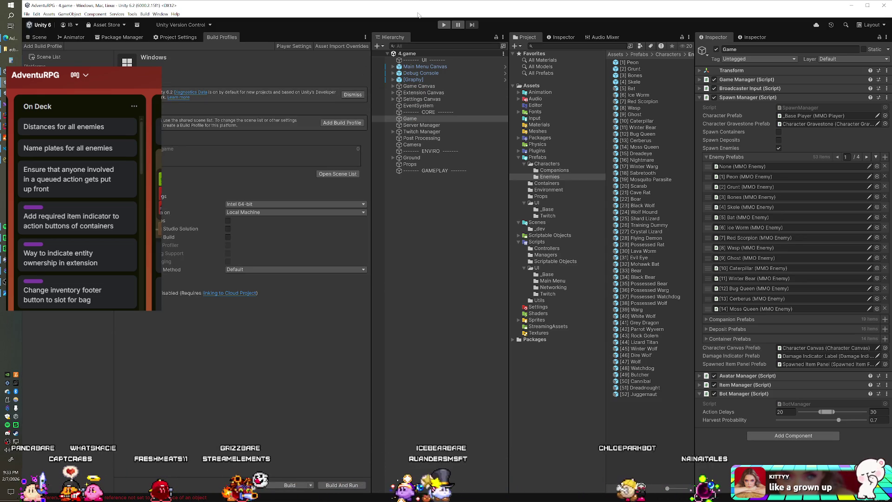
click(442, 27)
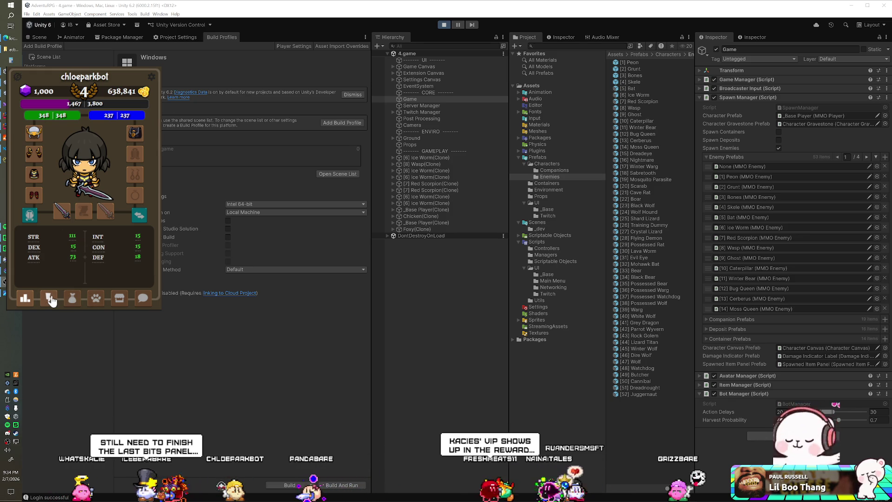
Step: Queue an action against a creature, then inspect the Coffee in the bag without using it
click(51, 297)
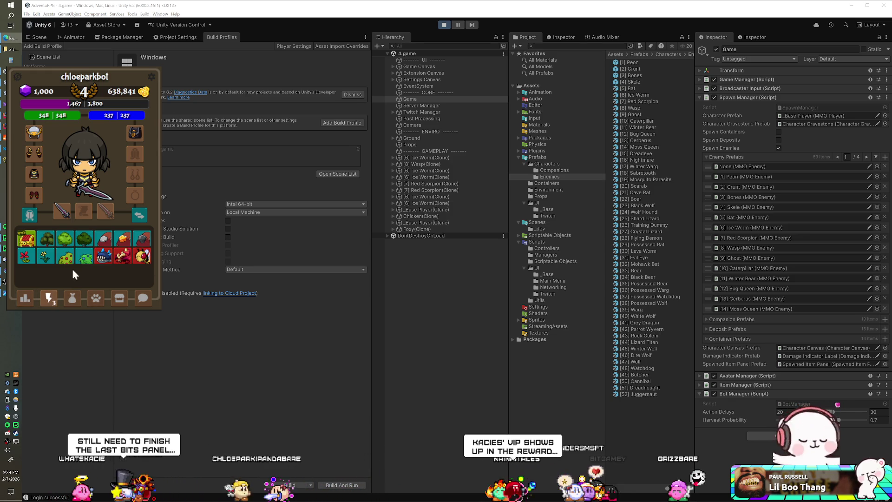
click(102, 259)
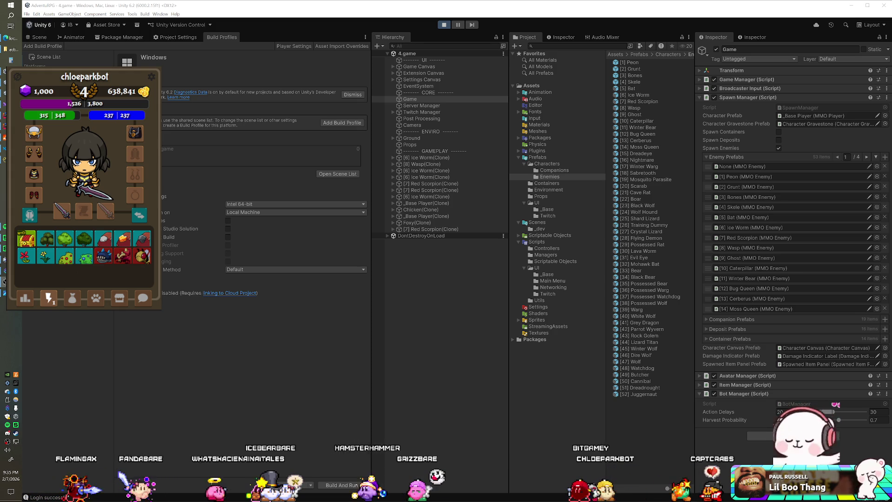
click(72, 298)
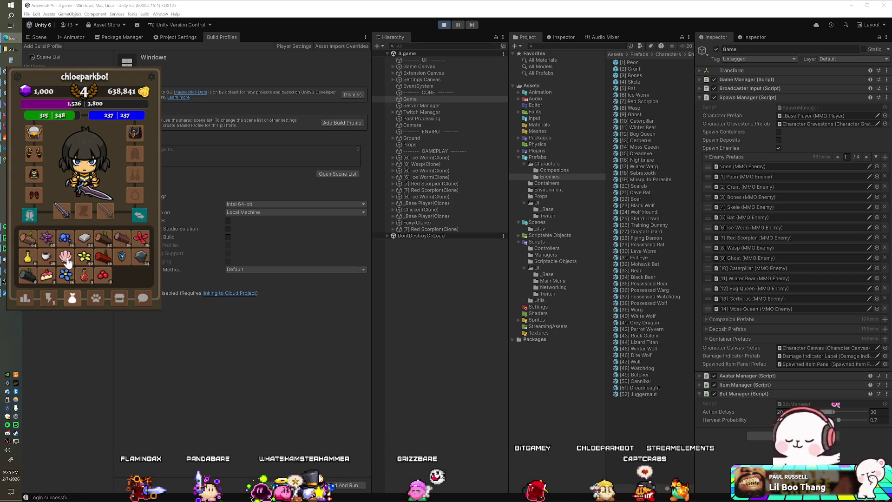
click(46, 257)
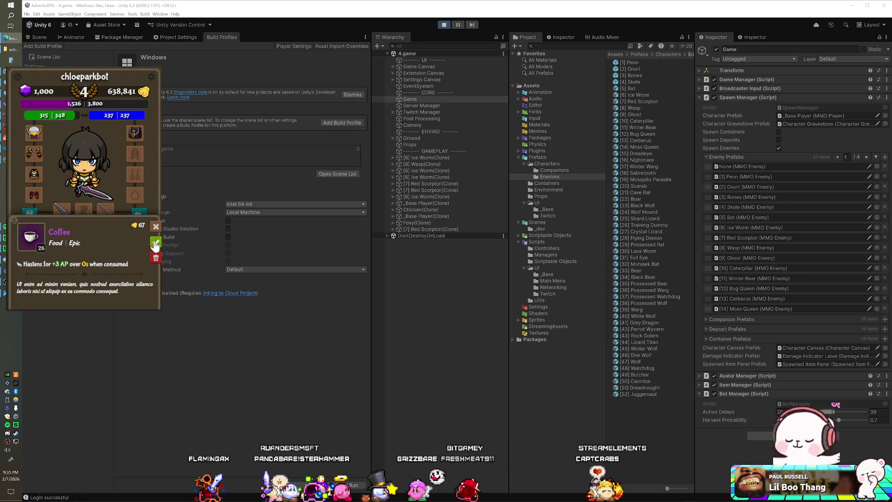
click(156, 229)
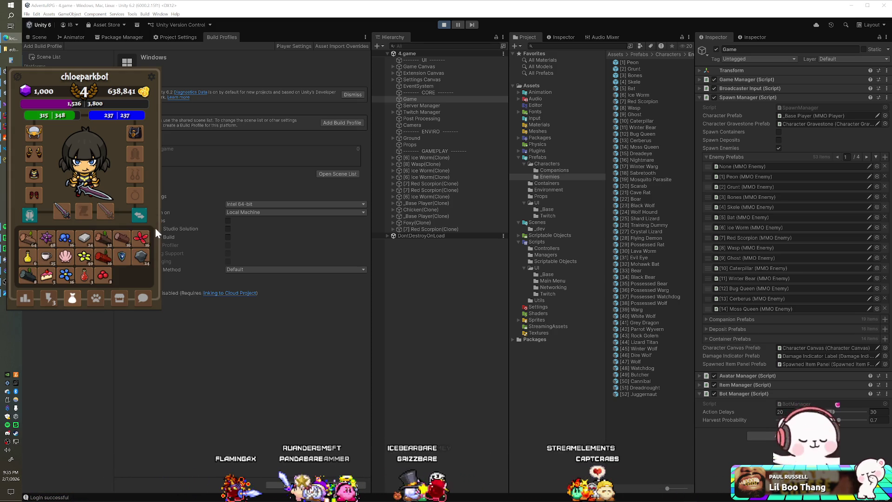
Step: Queue an action against the Ice Worm from the action grid, then return to Unity
click(45, 297)
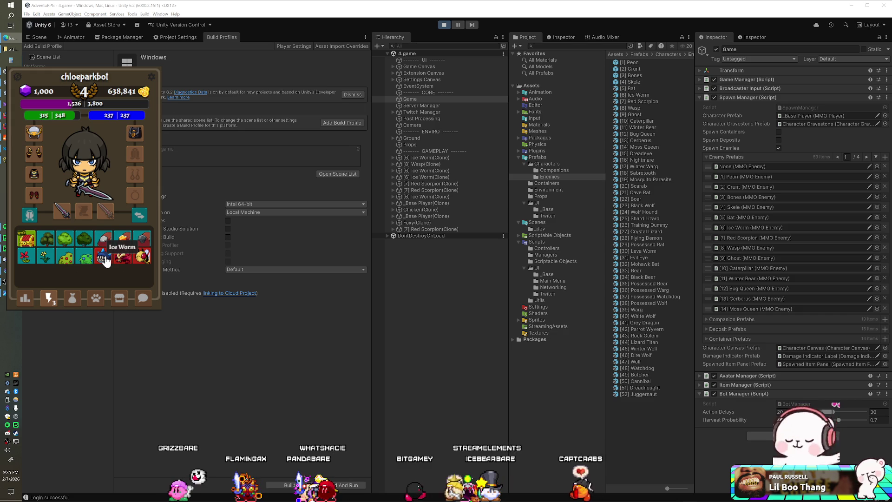
click(103, 260)
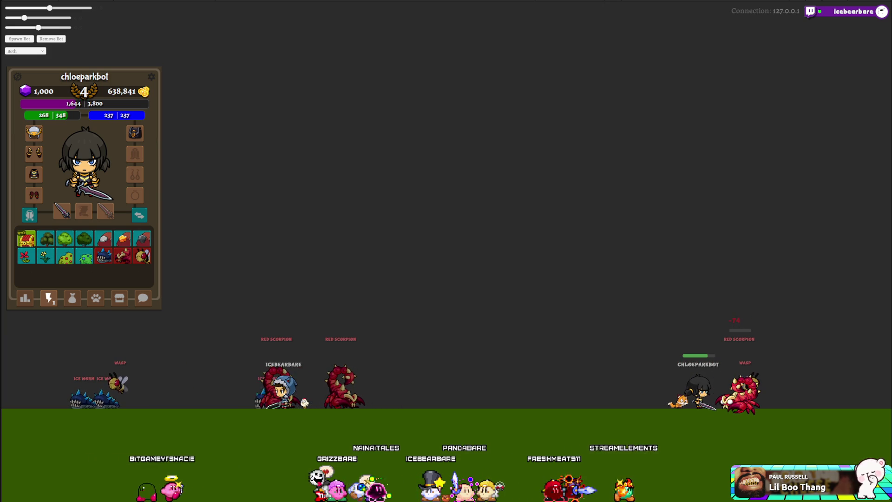
key(alt+Tab)
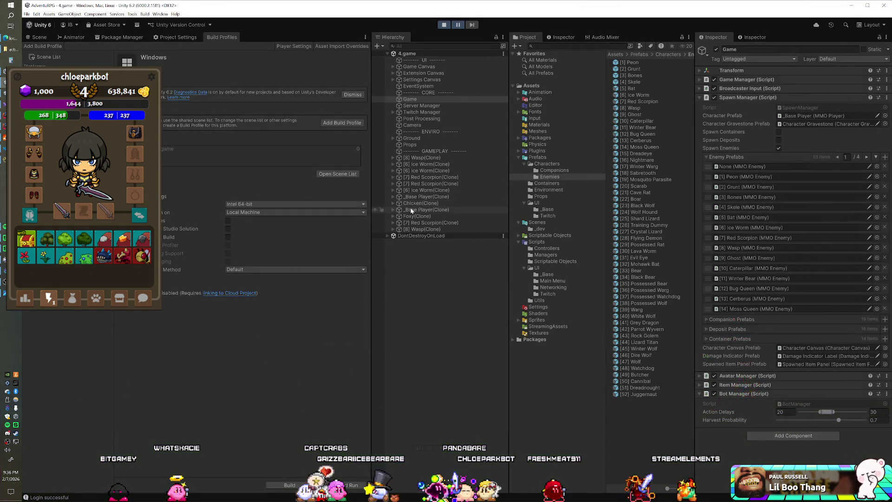
Step: Frame _Base Player(Clone) and parent it under a new top-level empty GameObject
click(410, 209)
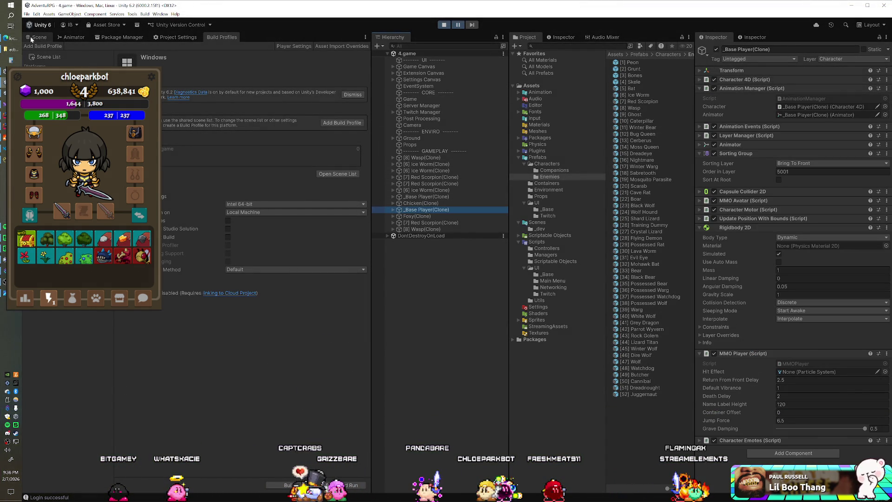
click(31, 36)
key(f)
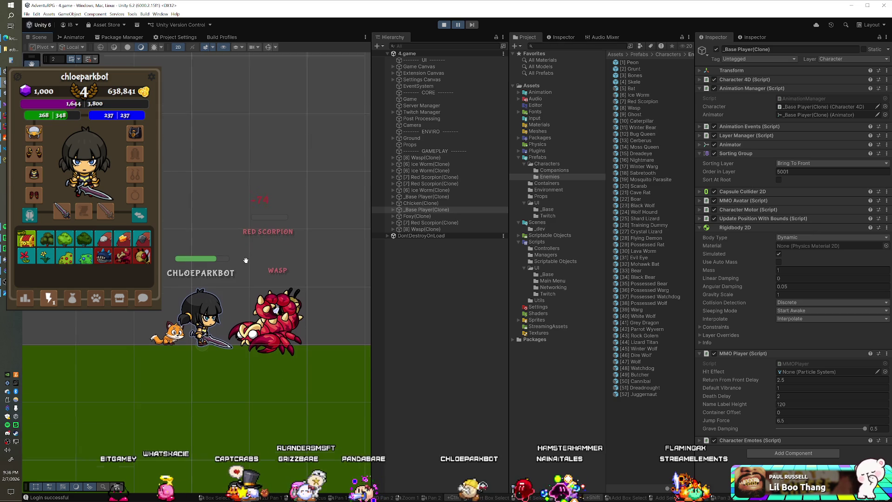
right_click(425, 210)
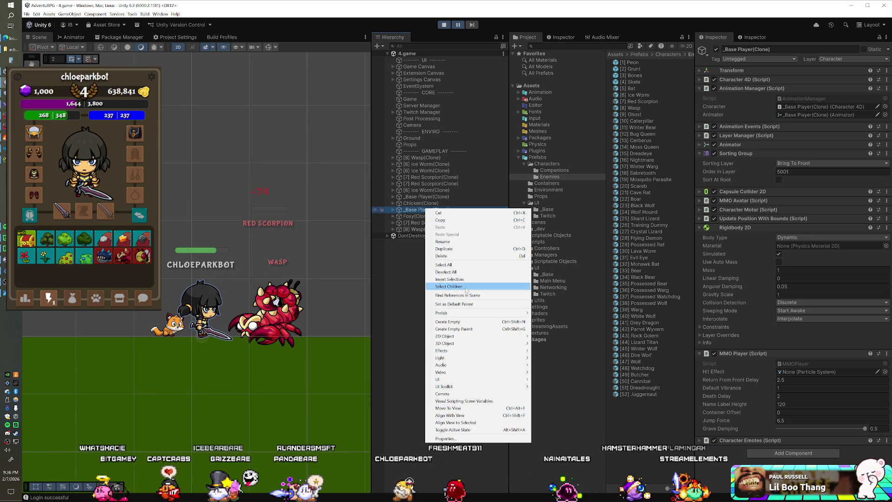
click(461, 323)
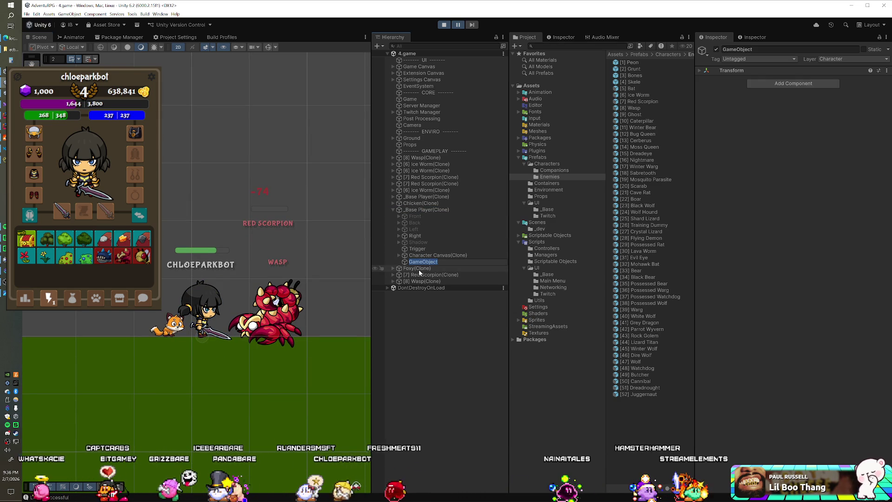
drag(423, 262, 419, 284)
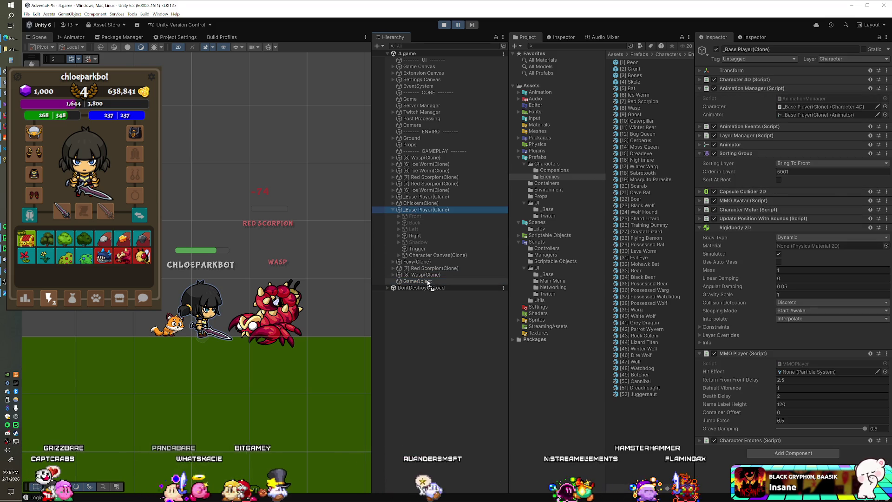
drag(427, 280, 427, 283)
click(417, 229)
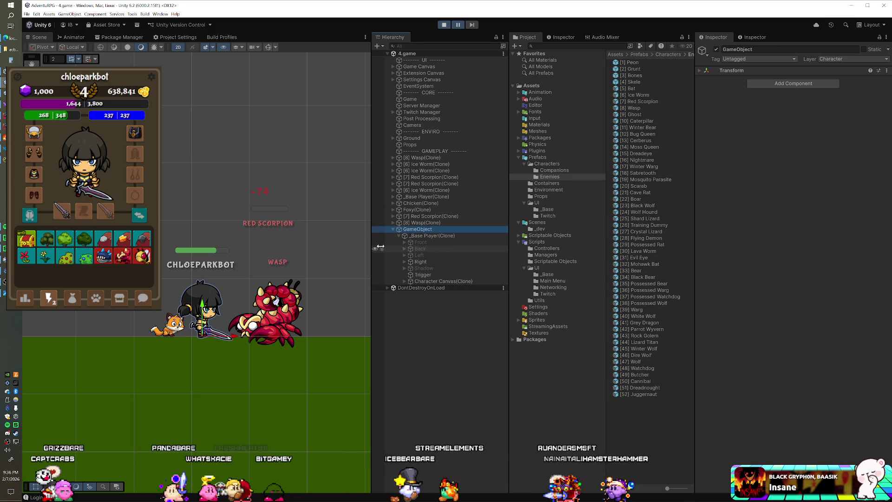
click(421, 236)
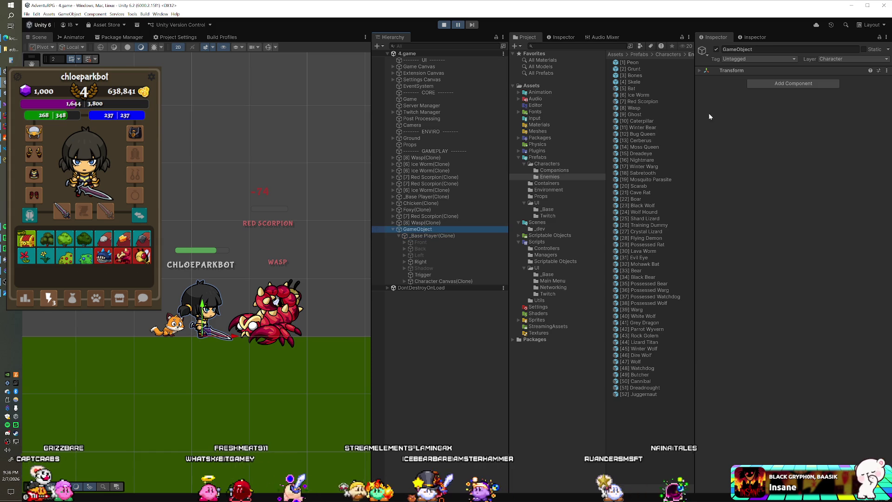
Step: Nudge the player clone's Position X to 0.31, then switch to the enemy subtypes table
click(701, 71)
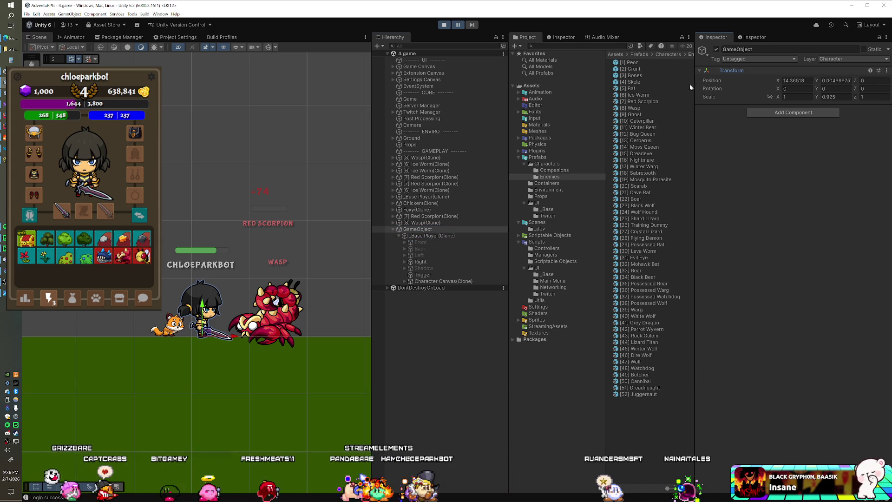
click(453, 234)
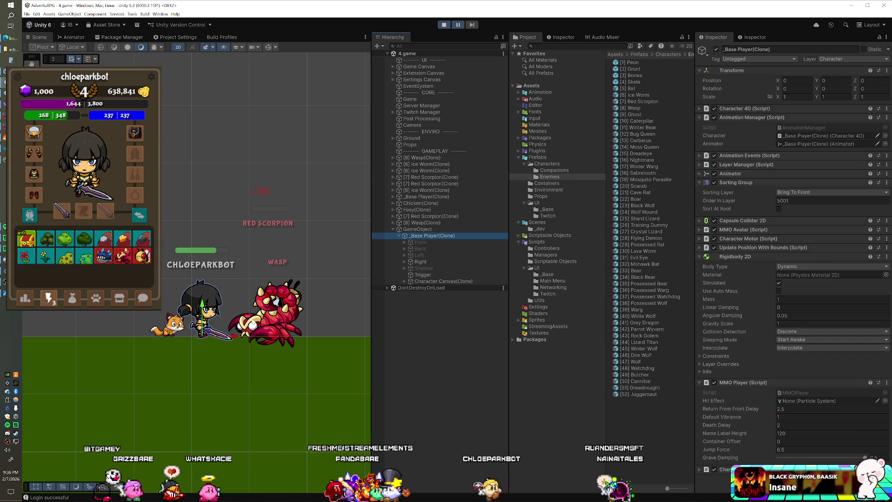
click(236, 339)
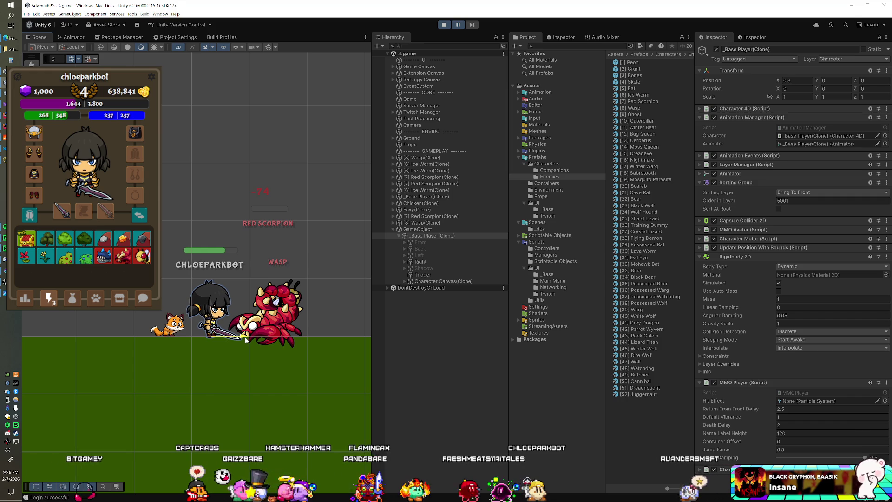
key(w)
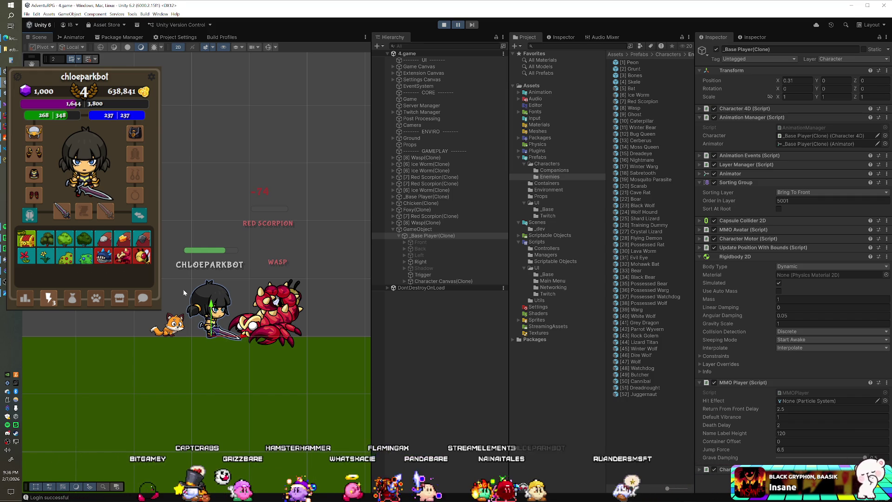
key(alt+Tab)
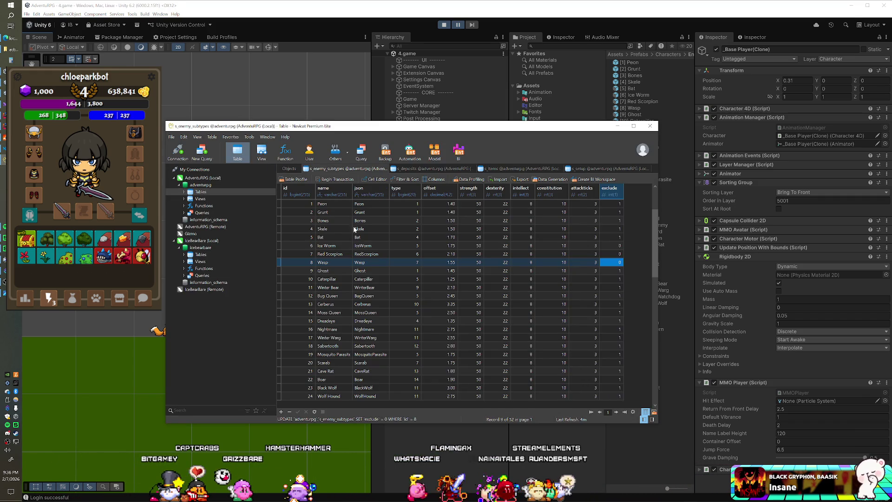
Step: Change Red Scorpion's offset to 1.70, then switch back to the running game client
click(435, 254)
text(1.7)
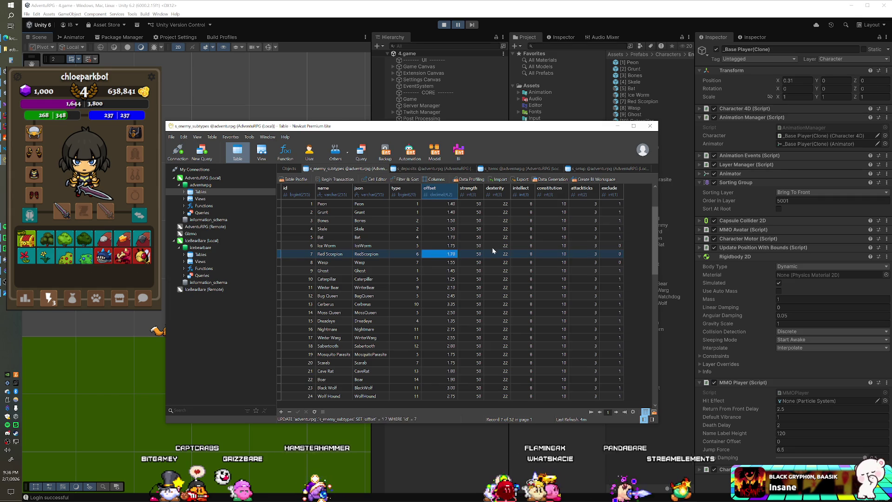
key(alt+Tab)
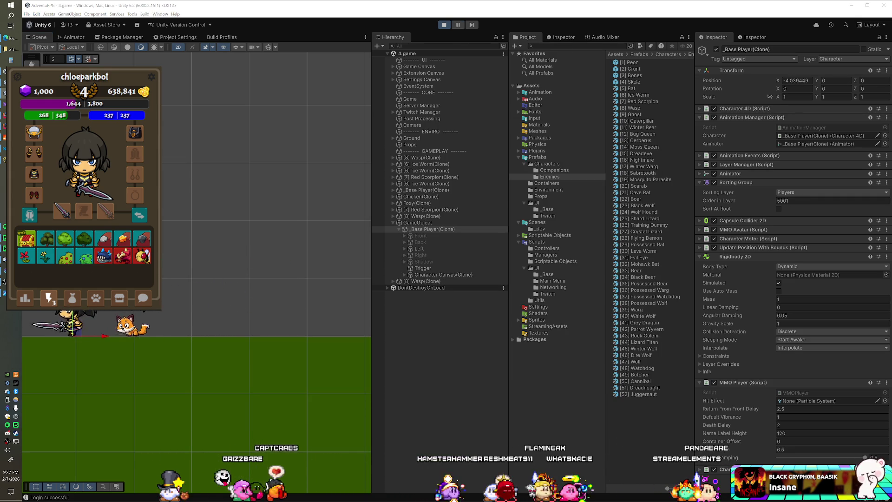
key(alt+Tab)
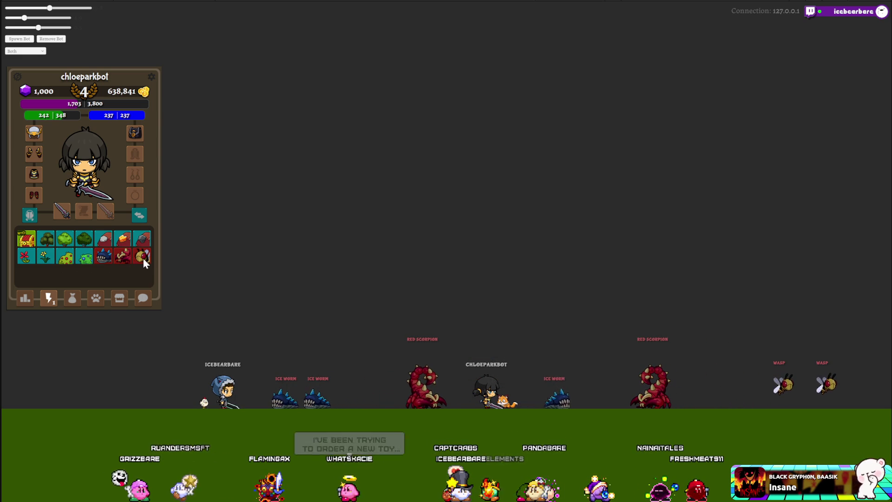
Step: Check the Coffee's details in the bag, then activate the last tile in the action grid
click(73, 301)
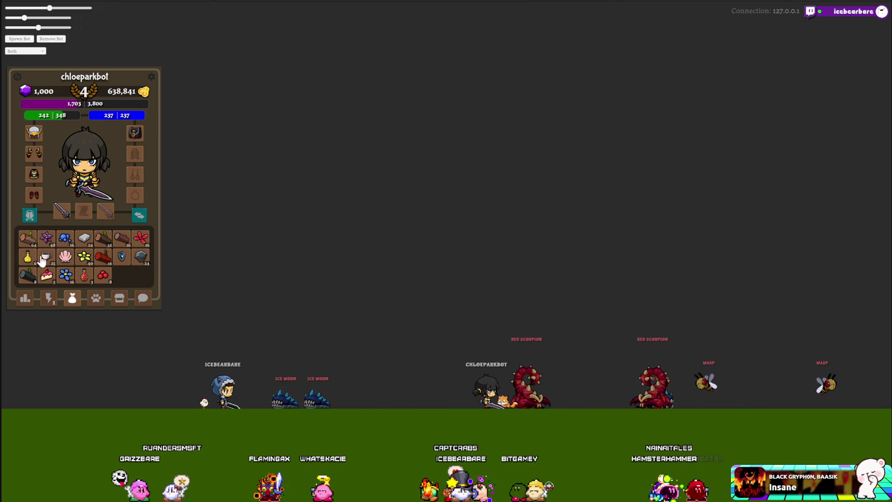
click(91, 252)
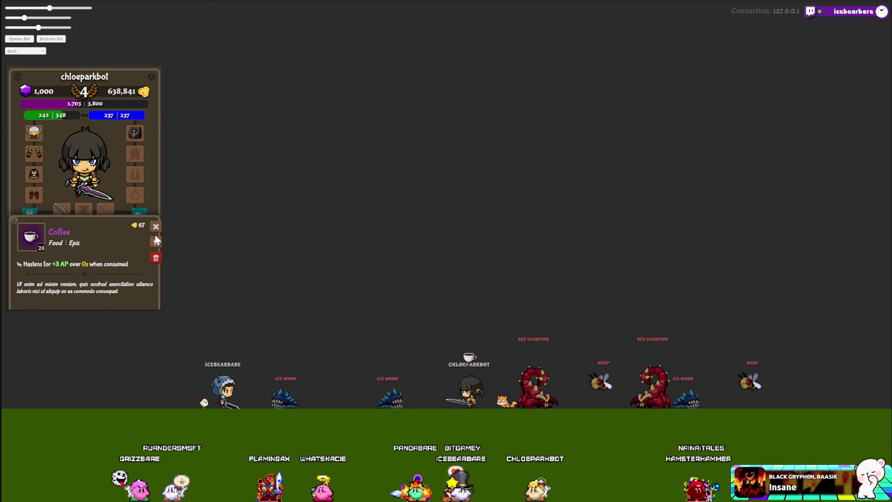
click(156, 241)
click(50, 298)
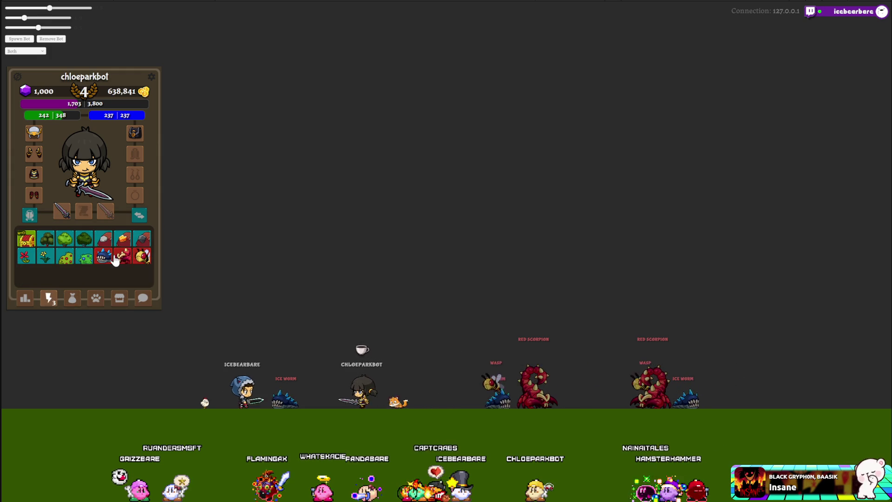
click(142, 257)
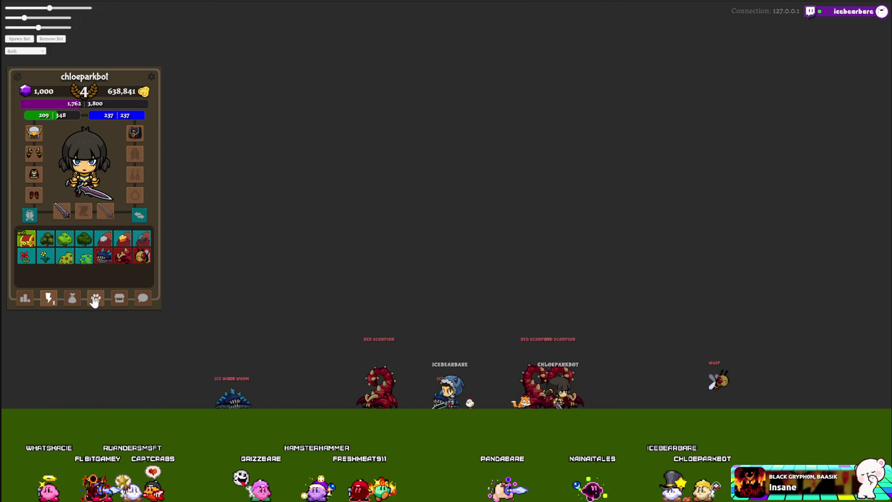
Step: Use one Coffee from the bag, leaving 23, and return to the action grid
click(72, 299)
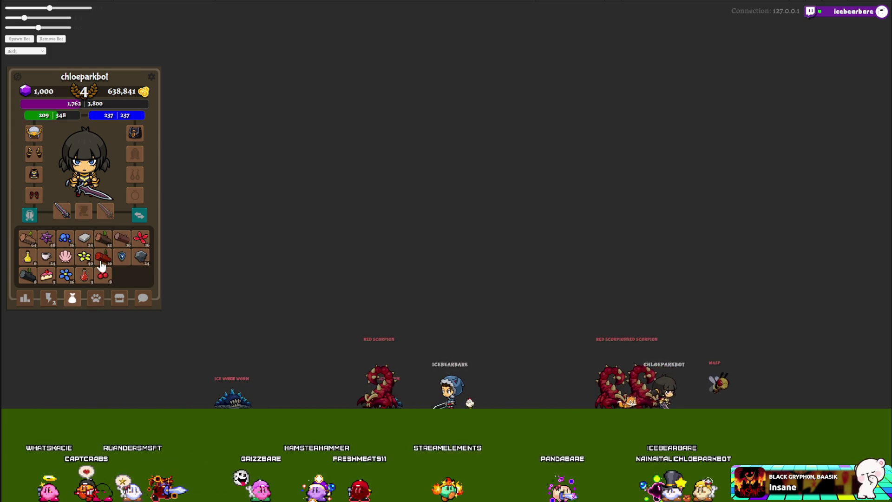
click(46, 256)
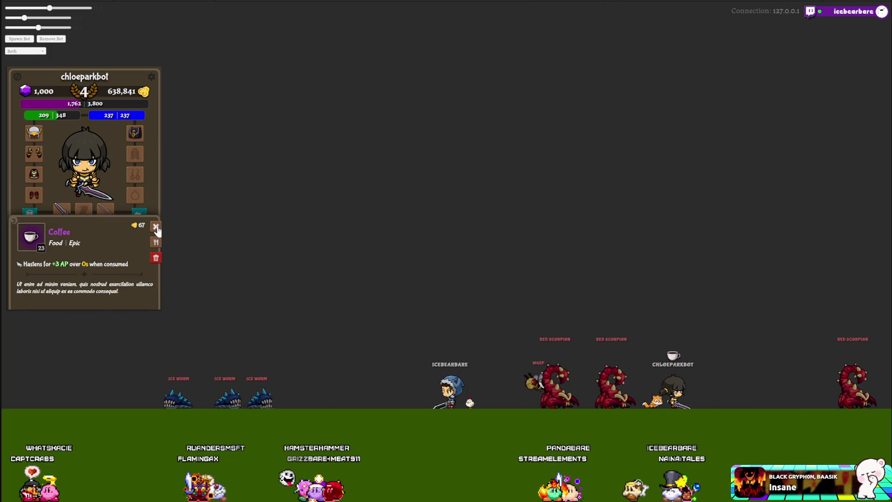
click(154, 246)
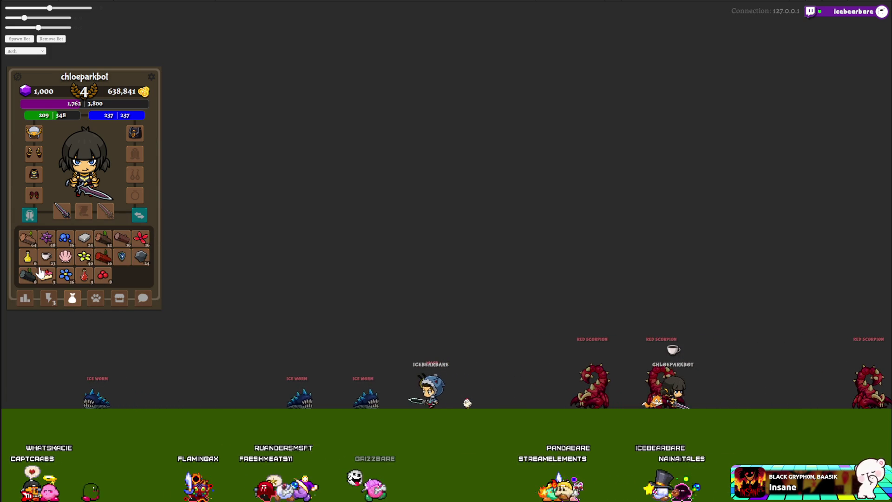
click(48, 297)
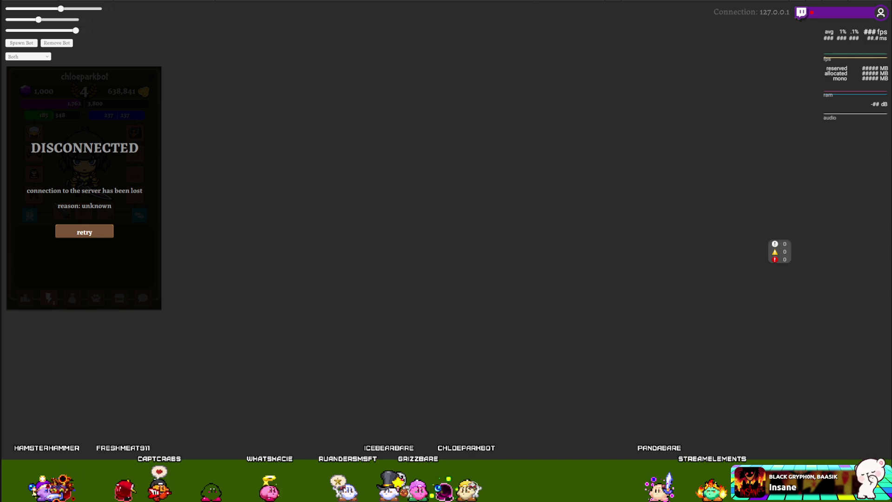
Step: Switch to the Unity editor and restart play mode to respawn enemies and player
key(alt+Tab)
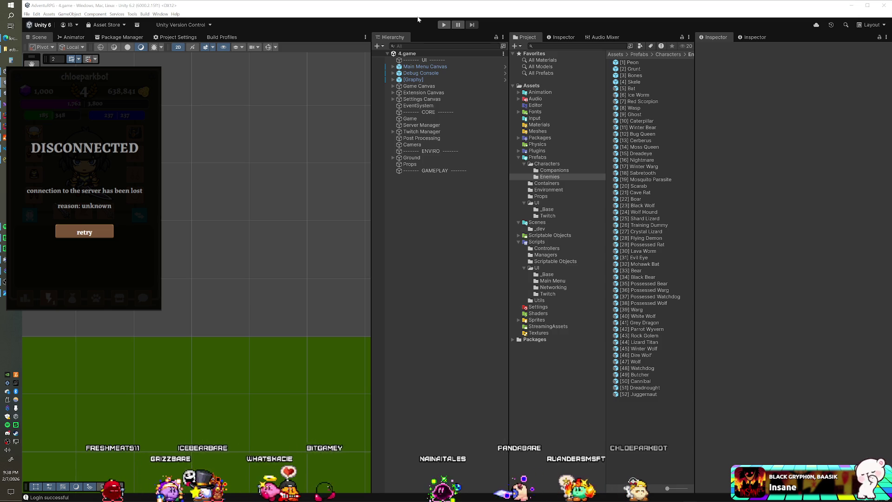
click(443, 25)
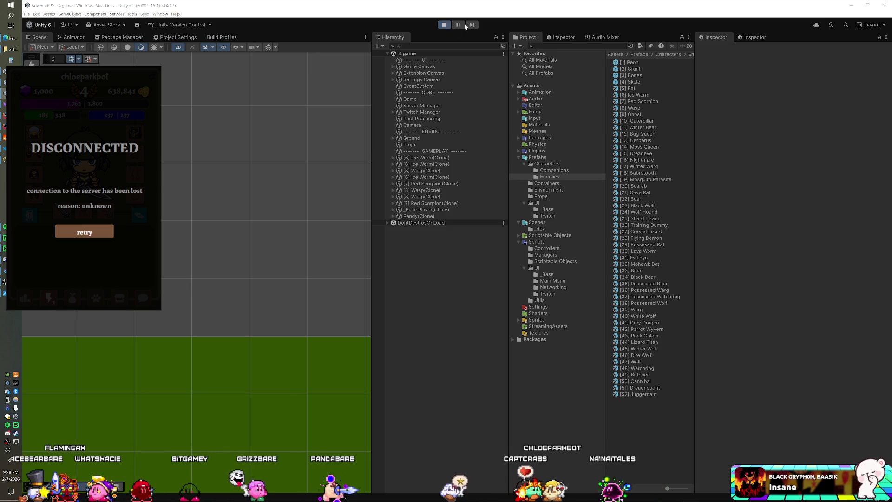
Step: Retry the server connection from the DISCONNECTED overlay, then show the item icon grid
click(96, 233)
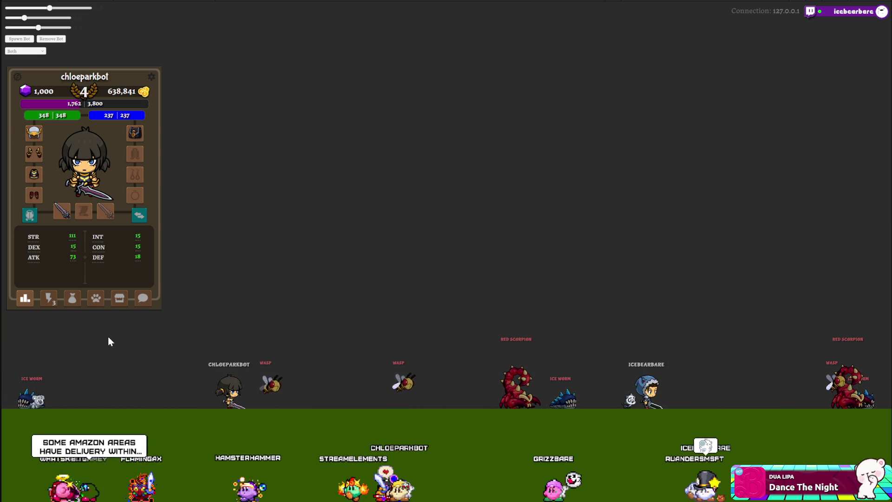
click(50, 299)
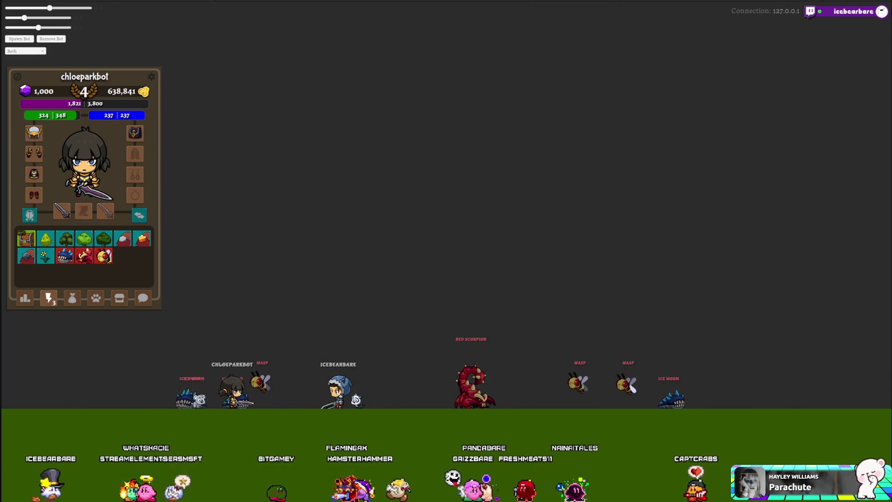
Step: View the Enemies prefab folder in Unity, then switch to the s_enemy_subtypes table
key(alt+Tab)
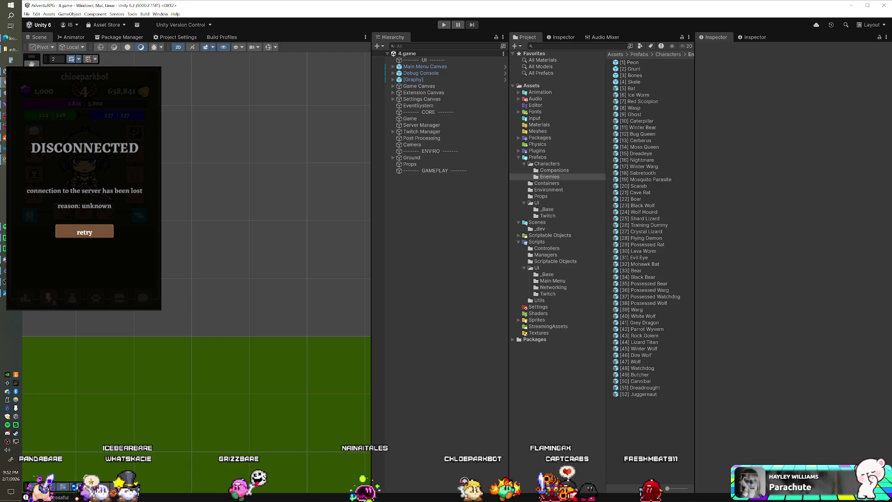
key(alt+Tab)
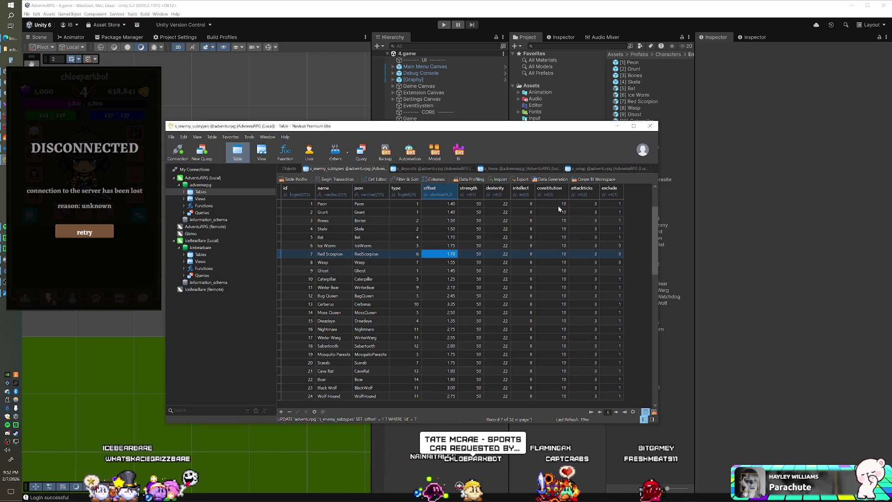
Step: Set exclude to 1 for Ice Worm, Red Scorpion and Wasp
double_click(615, 246)
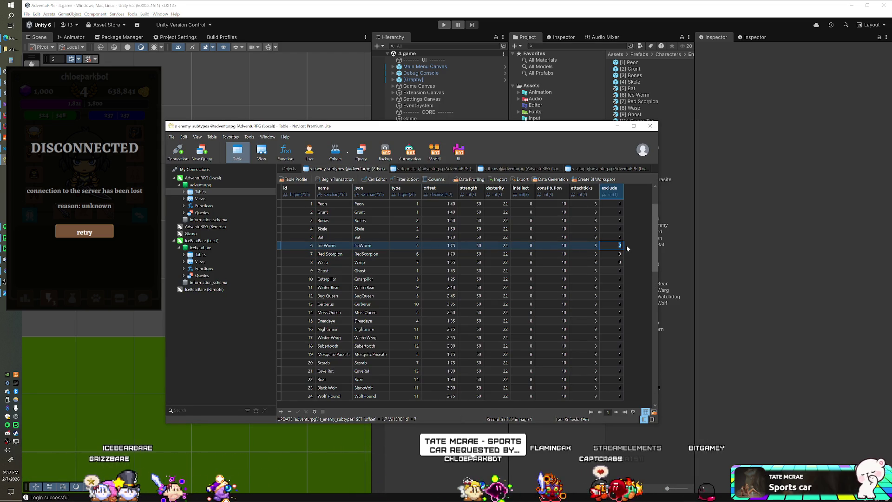
text(1)
key(Down)
text(1)
key(Down)
text(1)
key(Down)
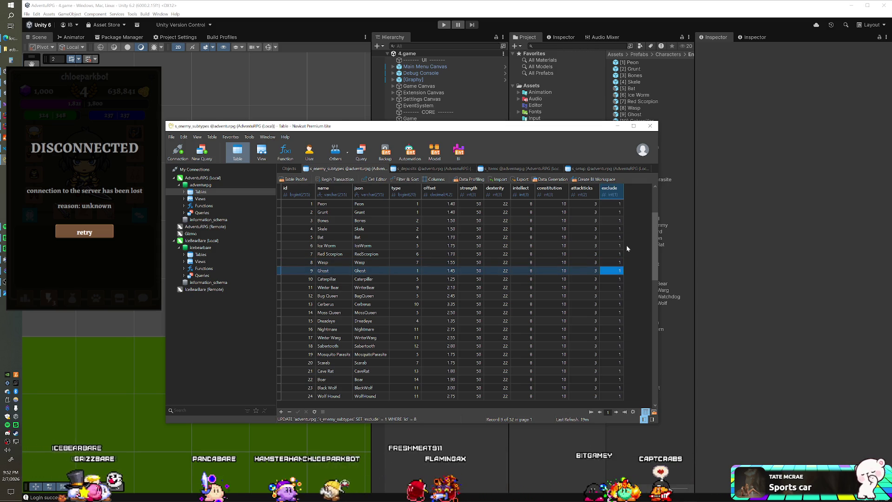
Step: Set exclude to 0 for Caterpillar, Winter Bear and Bug Queen
key(Down)
text(0)
key(Down)
text(0)
key(Down)
text(0)
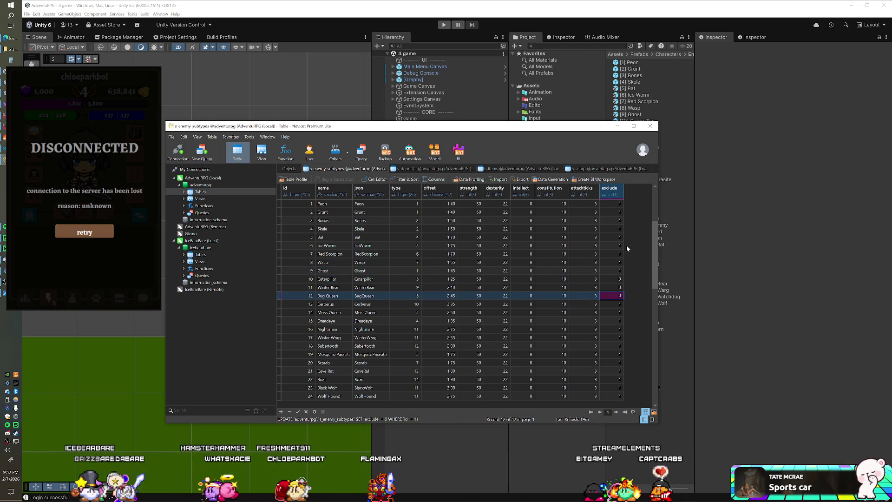
key(Return)
Step: Set Cerberus's exclude value to 0 after briefly checking the Unity editor
click(399, 17)
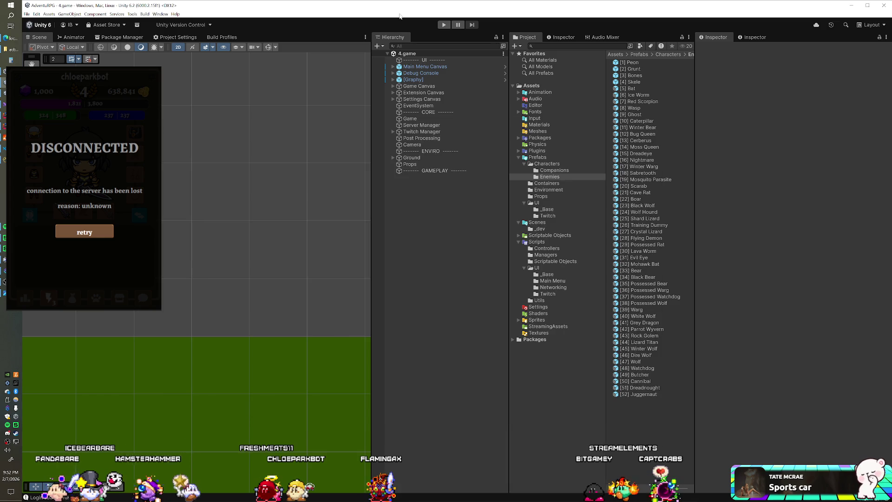
key(alt+Tab)
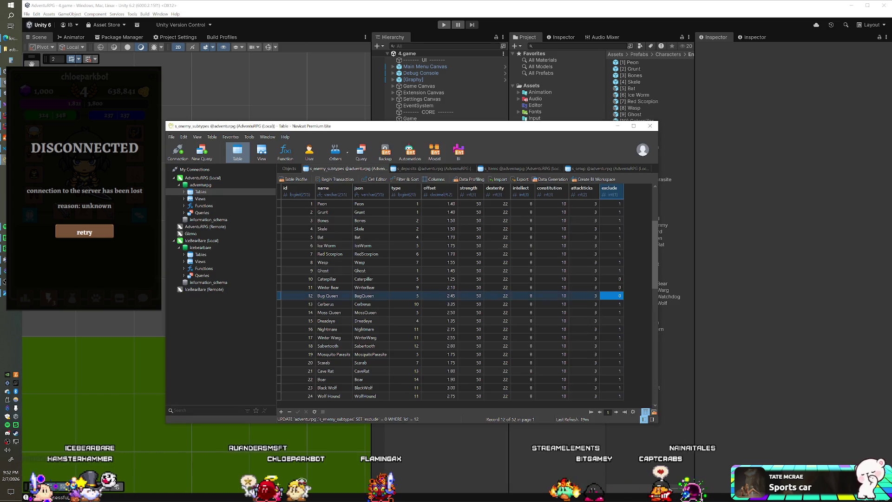
double_click(610, 305)
text(0)
key(Return)
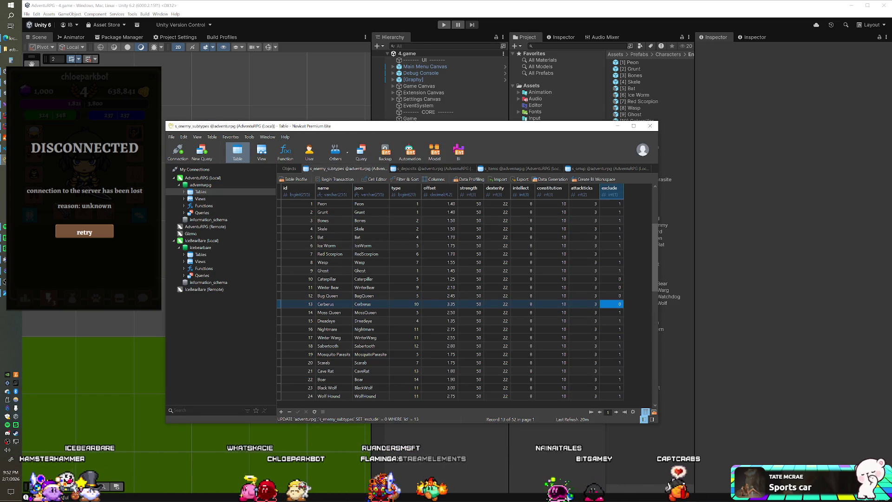
key(alt+Tab)
key(alt+Tab)
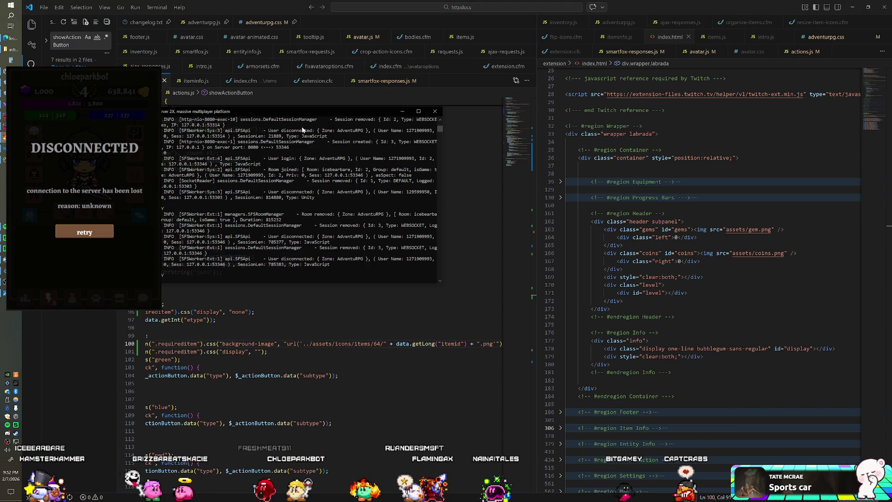
Step: Close and relaunch the SmartFoxServer console, then go back to the actions.js showActionButton code
click(434, 111)
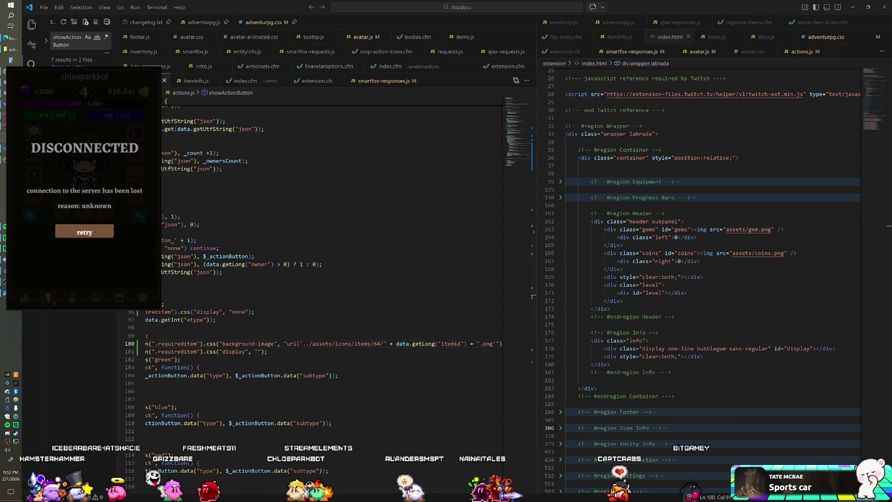
click(7, 432)
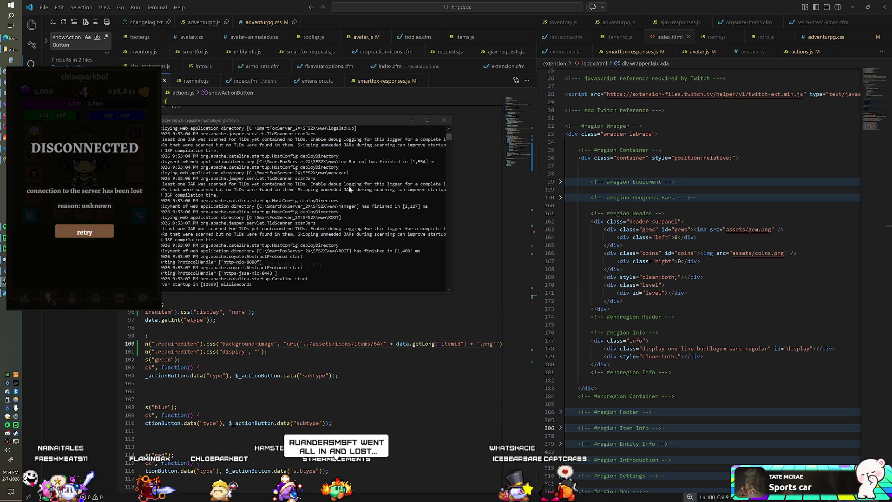
click(260, 311)
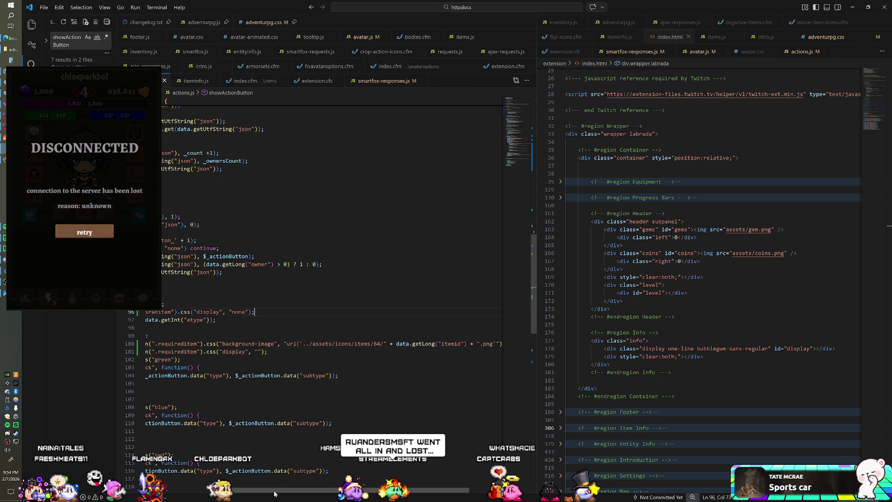
scroll(290, 490, left, 5)
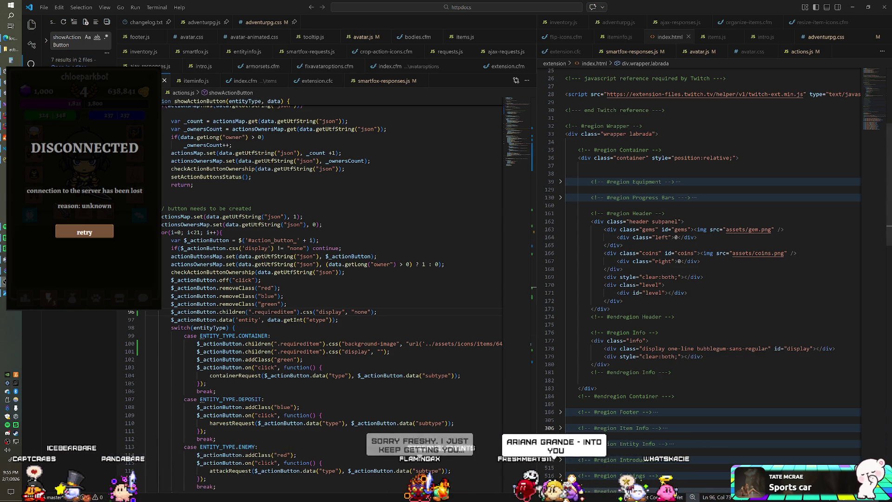
mouse_move(21, 166)
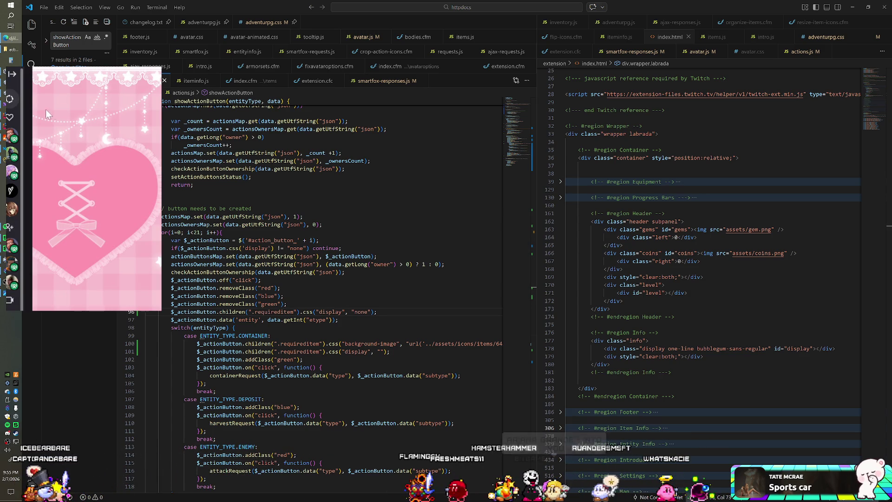
Step: Show the full list of followed live Twitch channels under For You, then return to Unity
click(12, 75)
click(23, 241)
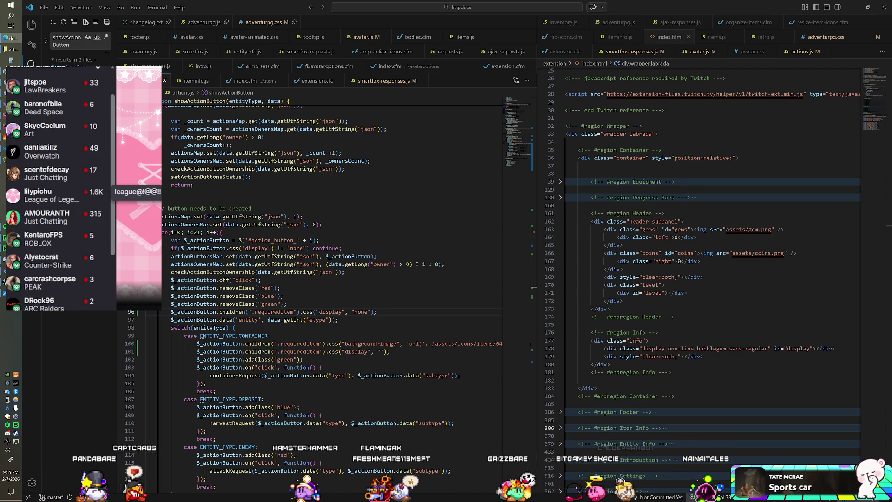
click(11, 94)
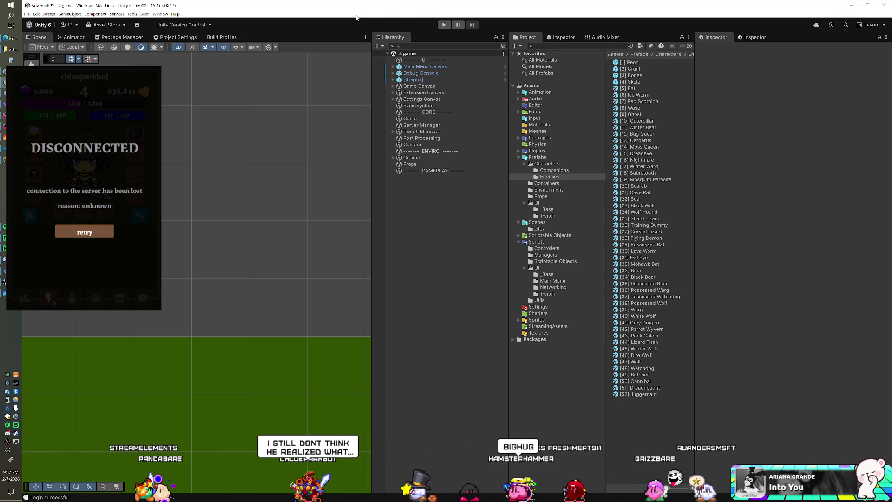
Step: Toggle a Scene view display option, shut down the SmartFoxServer console, and return to Unity
click(141, 47)
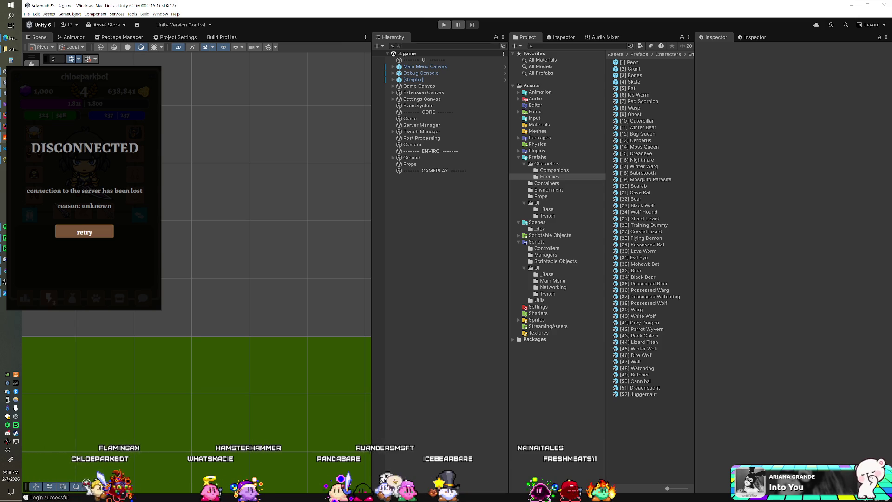
key(alt+Tab)
click(437, 122)
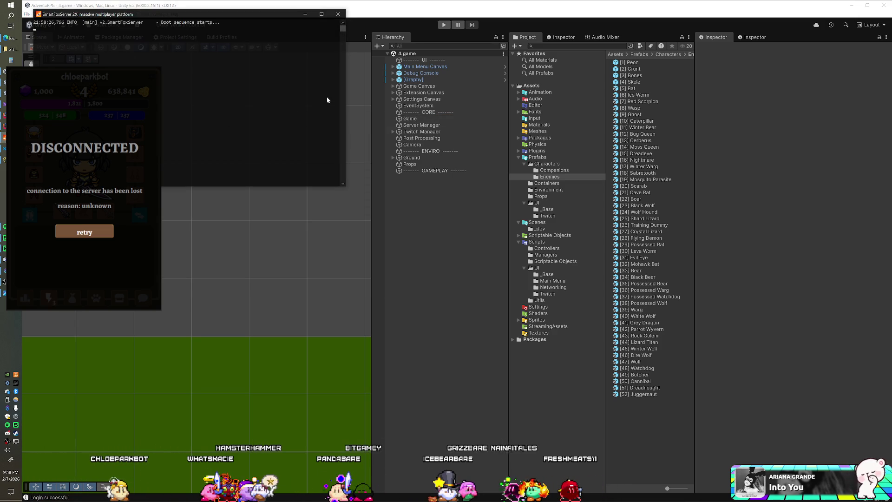
click(399, 20)
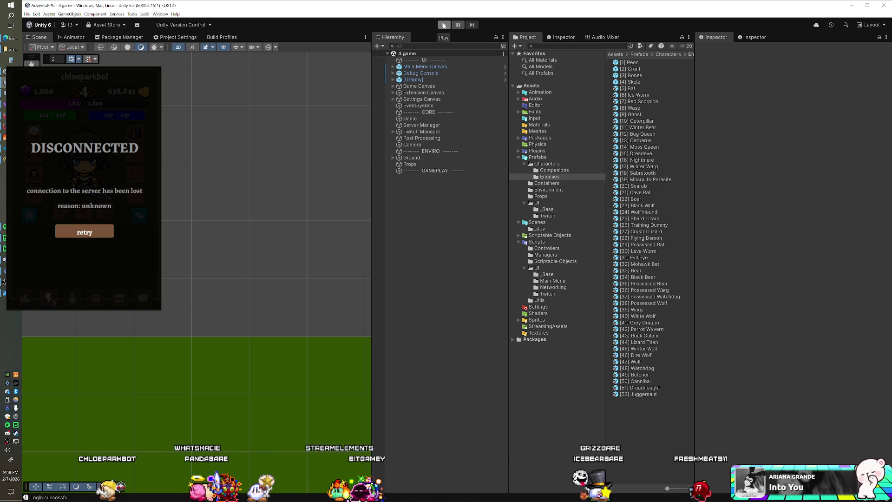
Step: Enter Play mode so the AdventuRPG client reconnects, then bring up the player's item grid
click(444, 26)
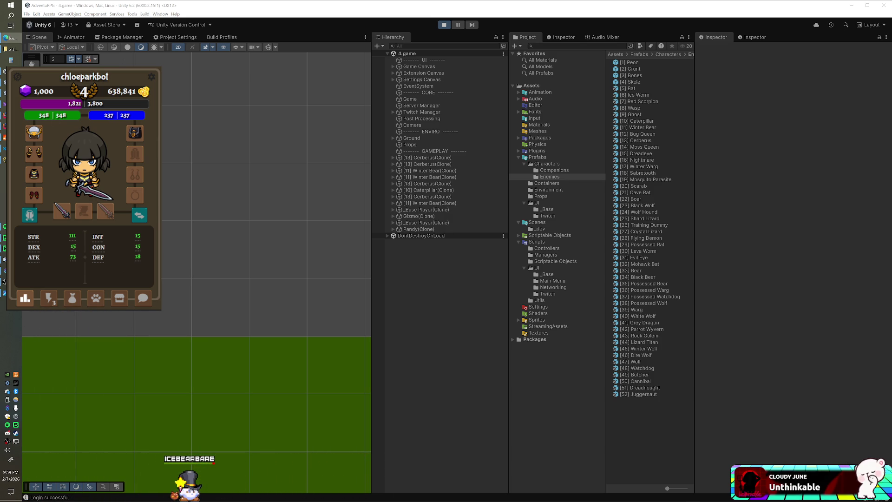
click(49, 297)
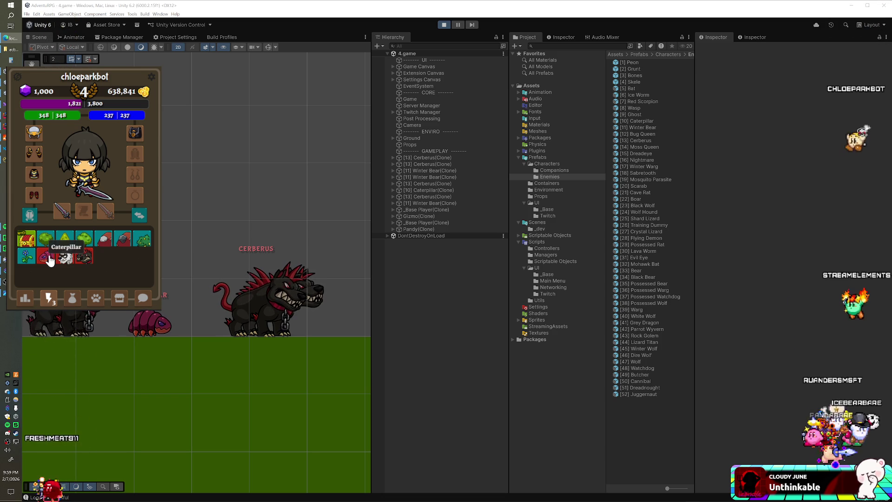
Step: Check the new Caterpillar item in the character panel's grid
click(49, 256)
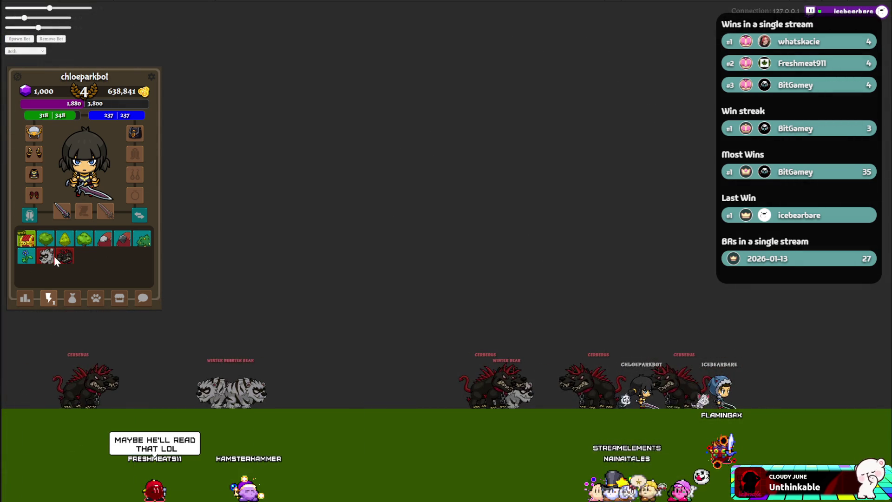
Step: Eat a Coffee, mark the remaining new items as seen, then switch to the Navicat s_enemy_subtypes table
click(72, 297)
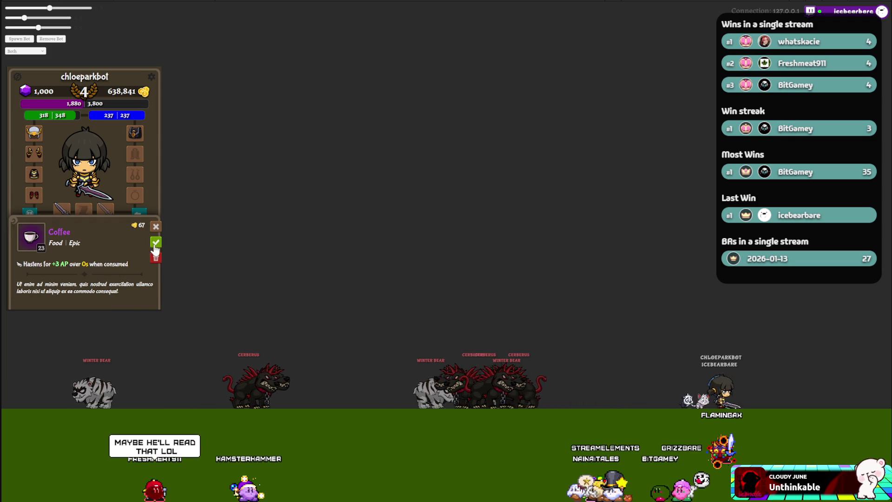
click(155, 228)
click(49, 298)
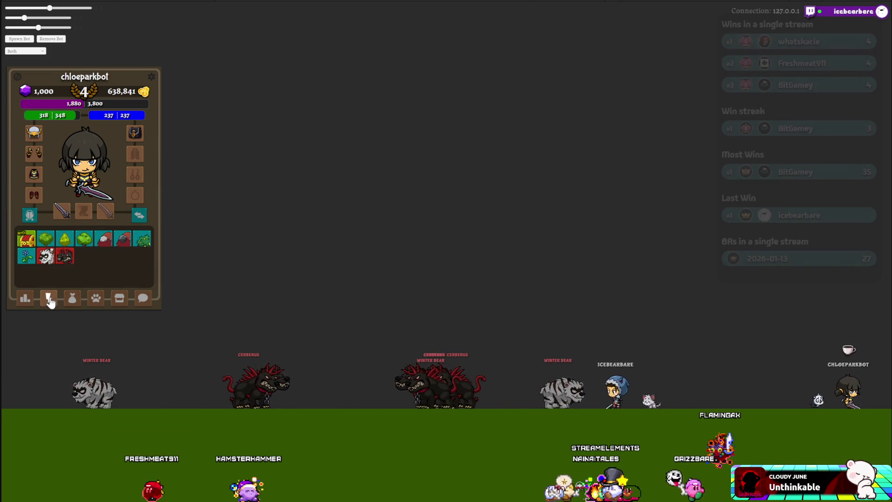
click(45, 261)
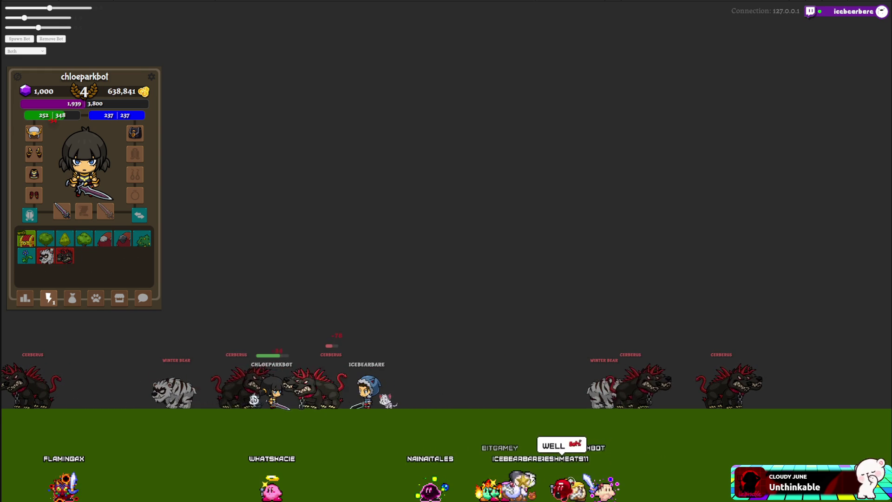
key(alt+Tab)
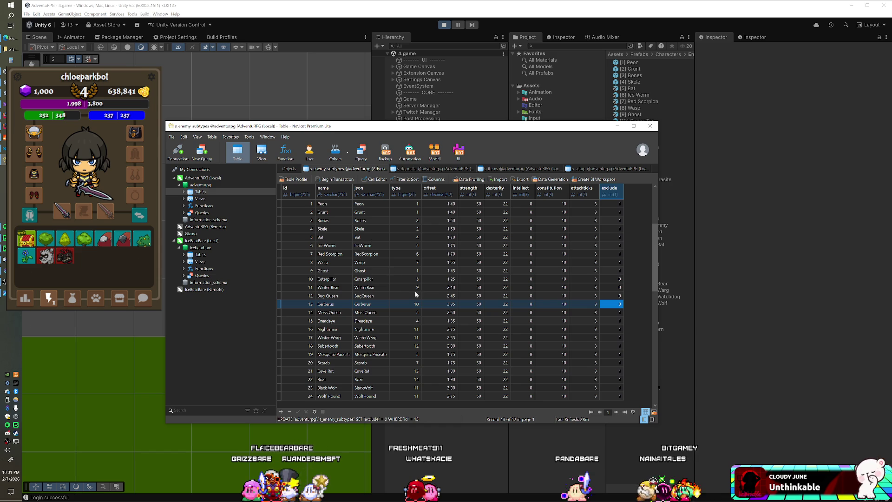
Step: Change Cerberus's offset from 3.35 to 2.35 in s_enemy_subtypes and return to the full-screen game
click(447, 303)
key(Delete)
text(2)
key(Return)
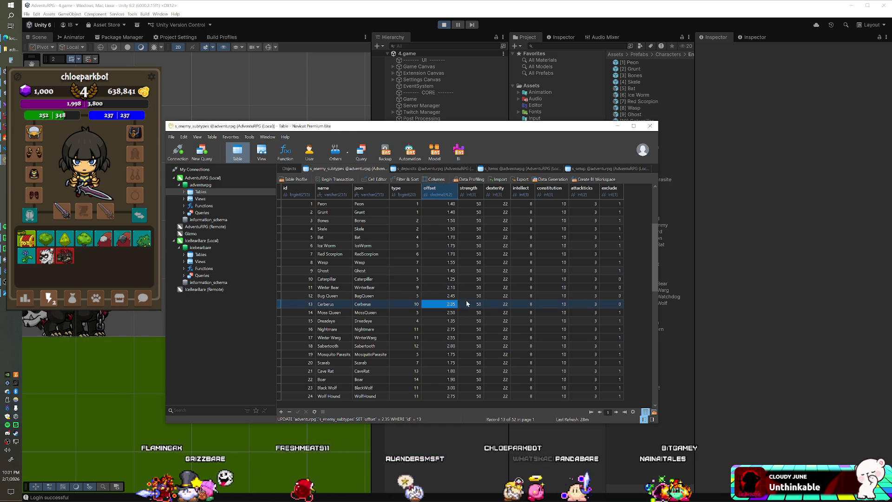
key(alt+Tab)
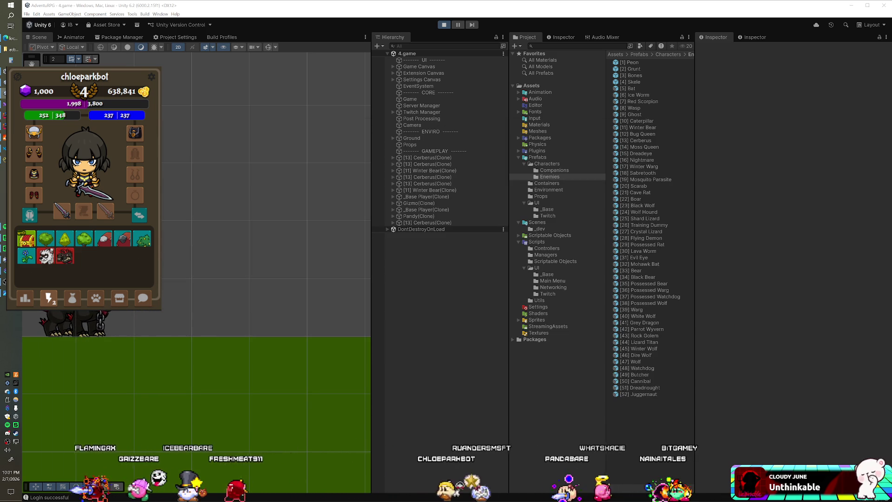
key(alt+Tab)
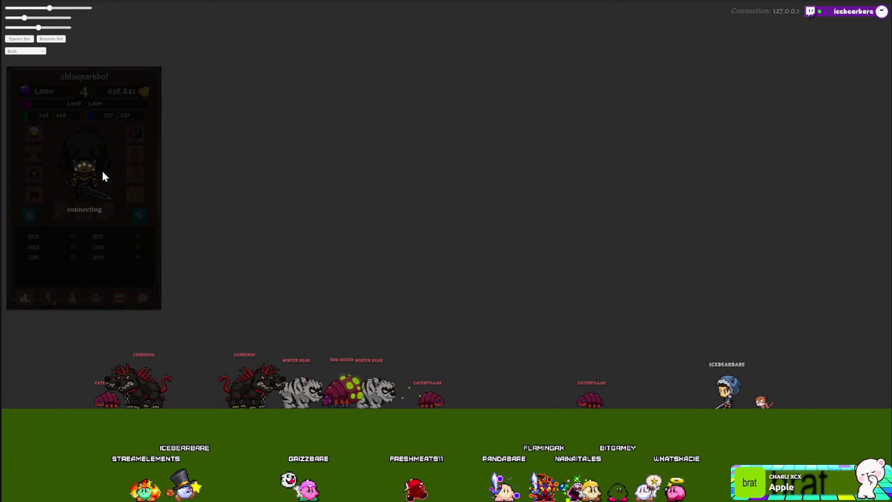
Step: Spend bolts to summon a Cerberus and a Caterpillar from the monster grid
click(48, 299)
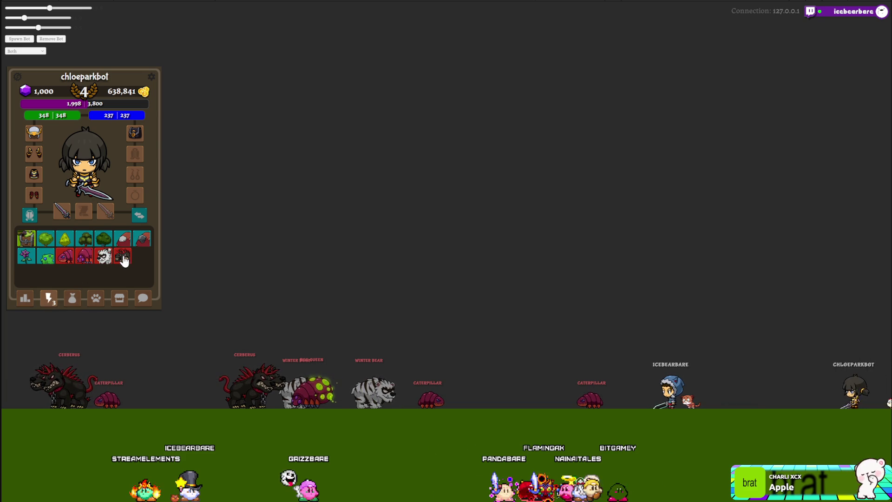
click(123, 256)
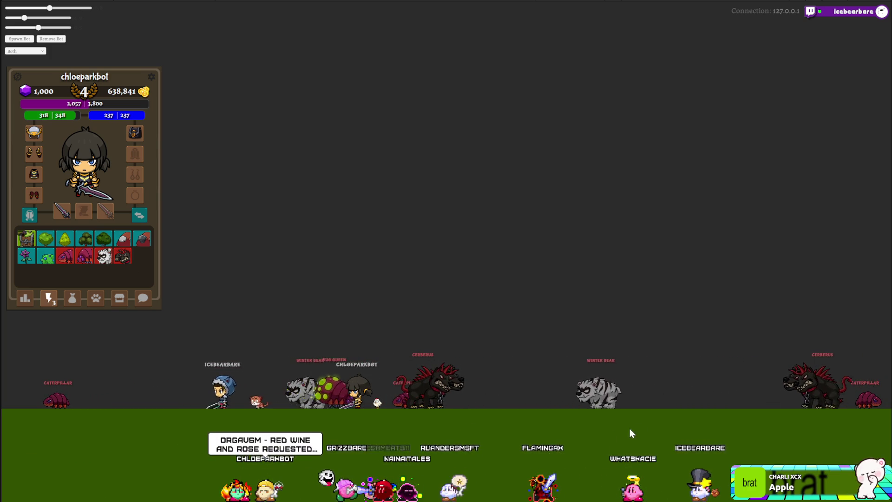
click(123, 259)
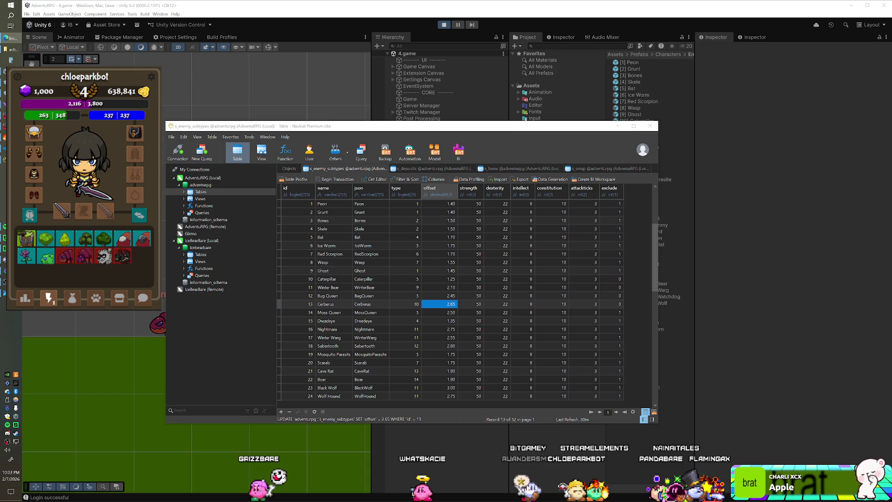
Step: Eat two Coffees from the inventory, leaving 20 Coffees and health at 197 of 348
key(alt+Tab)
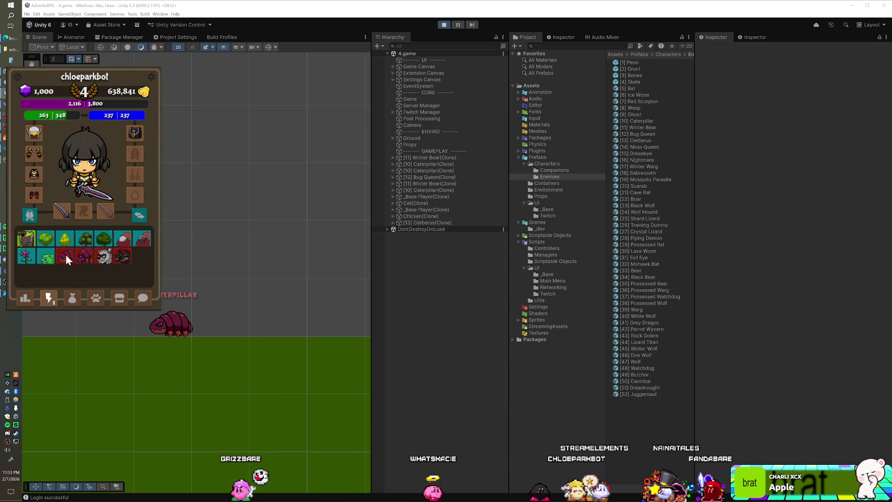
click(72, 298)
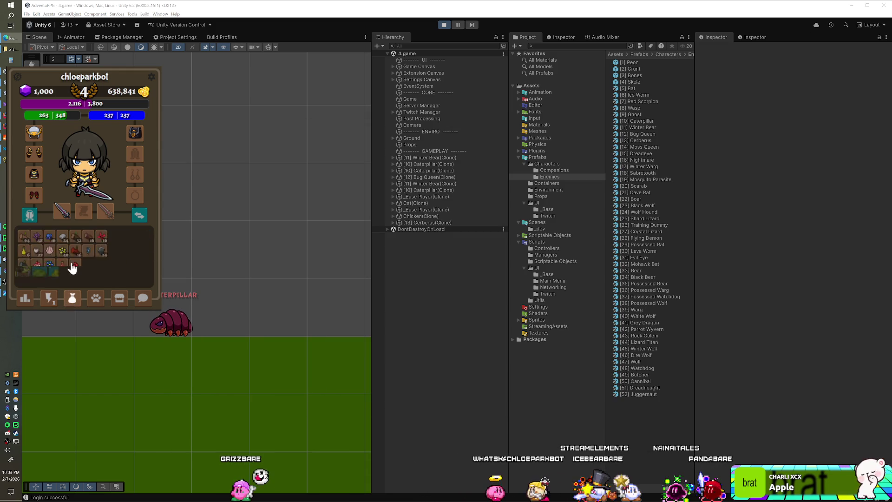
click(46, 258)
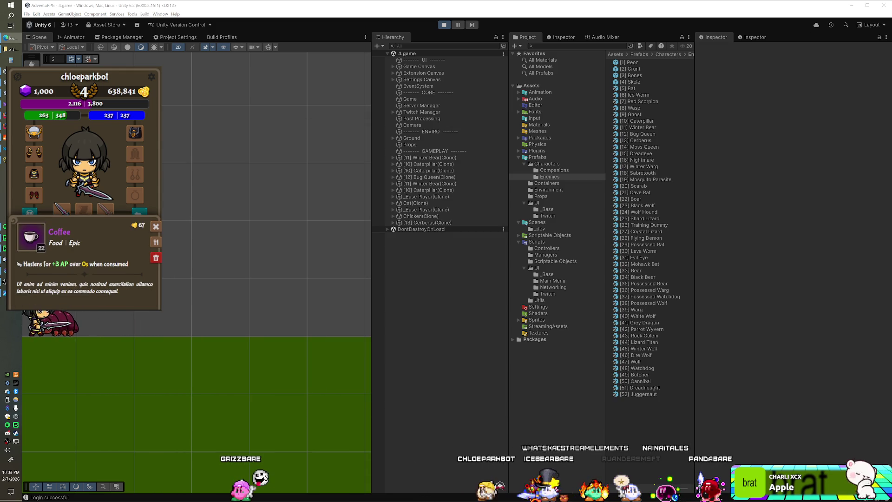
click(157, 242)
click(55, 302)
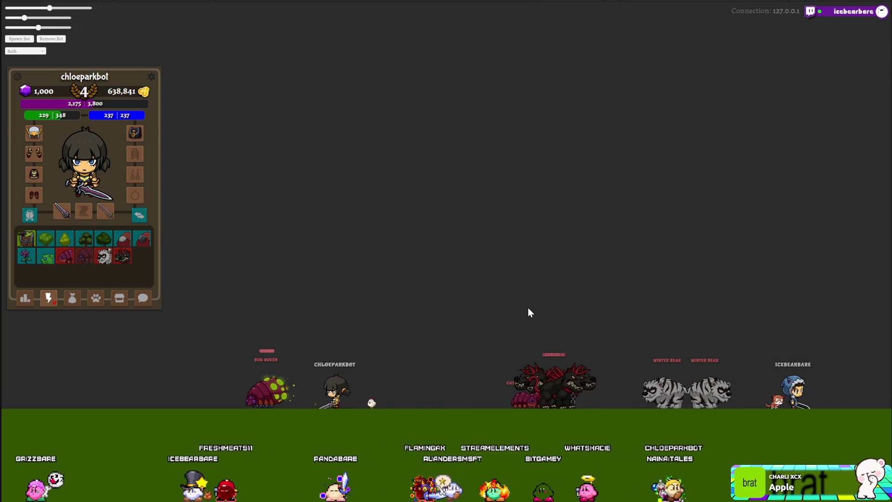
click(73, 301)
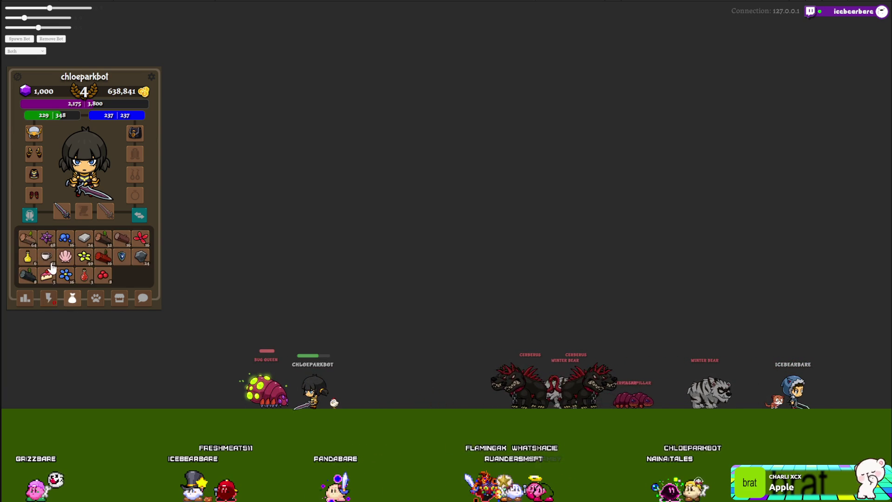
click(46, 259)
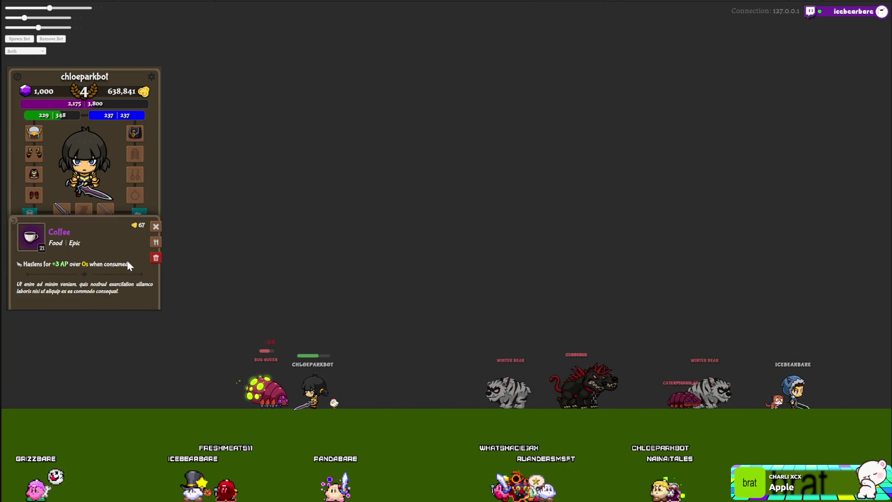
click(156, 242)
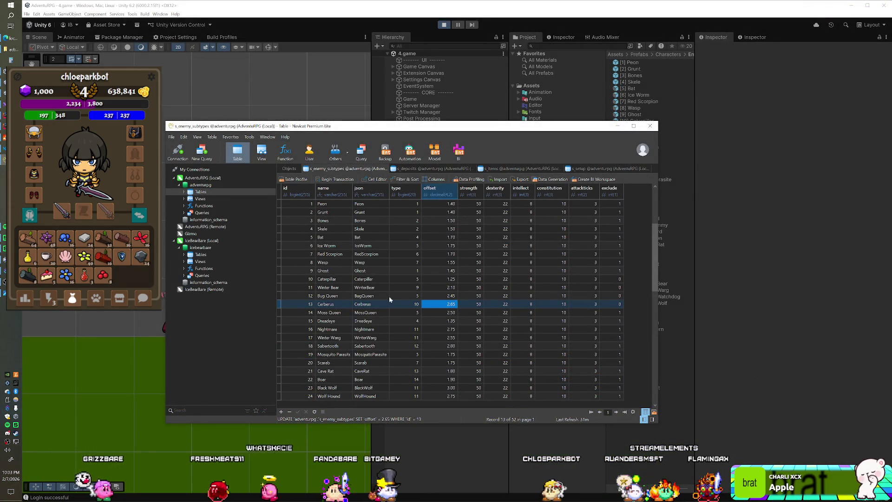
Step: Set Bug Queen's offset to 1.95, close the SmartFoxServer console, and restart Play mode with Ctrl+P
double_click(434, 295)
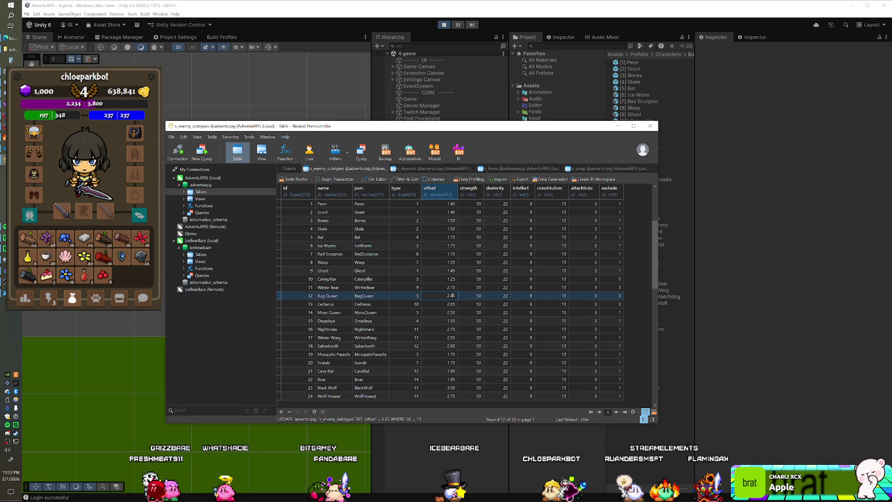
key(BackSpace)
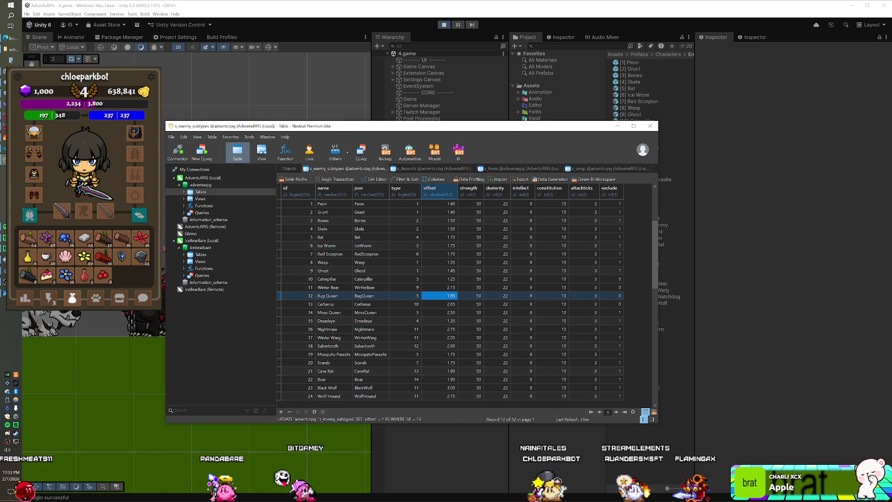
key(alt+Tab)
key(alt+Tab)
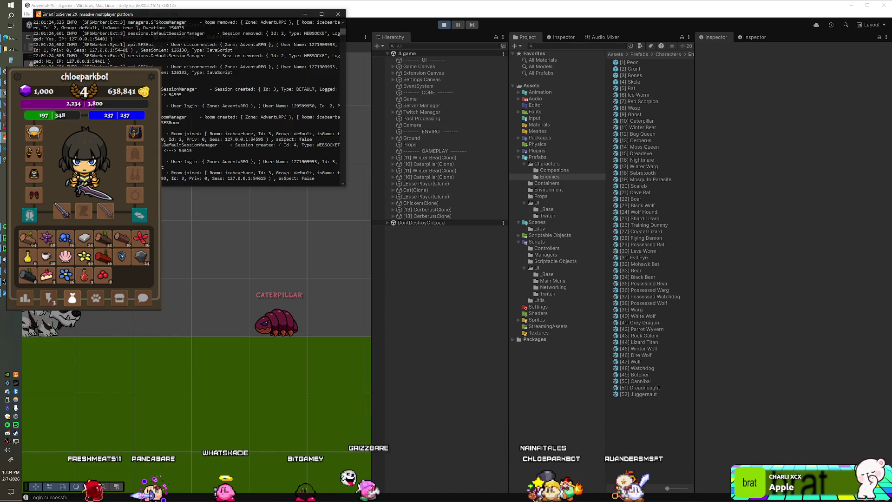
click(338, 14)
key(ctrl+p)
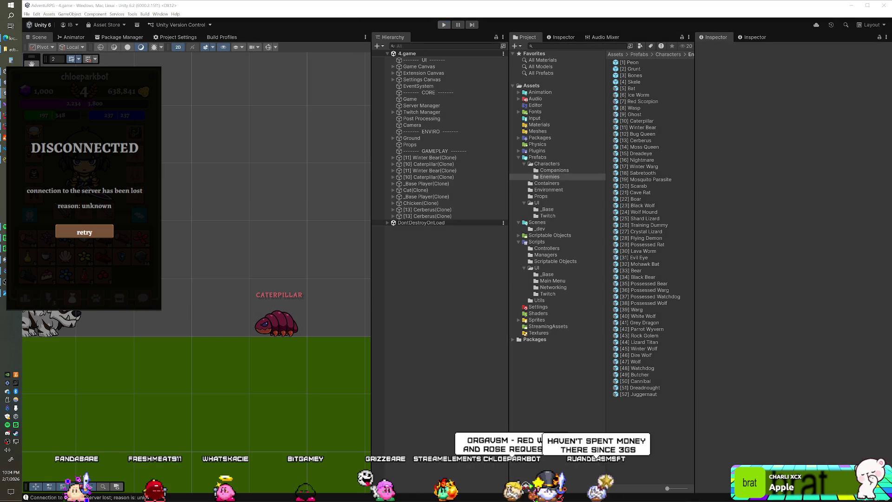
key(ctrl+p)
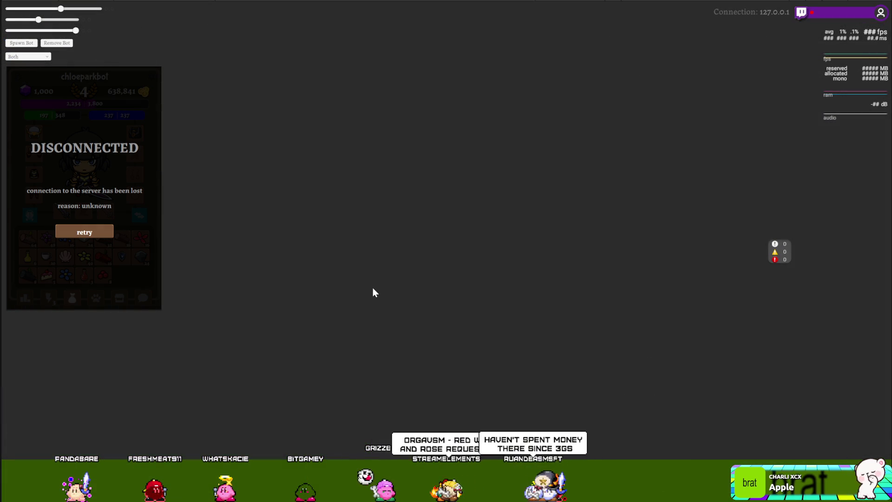
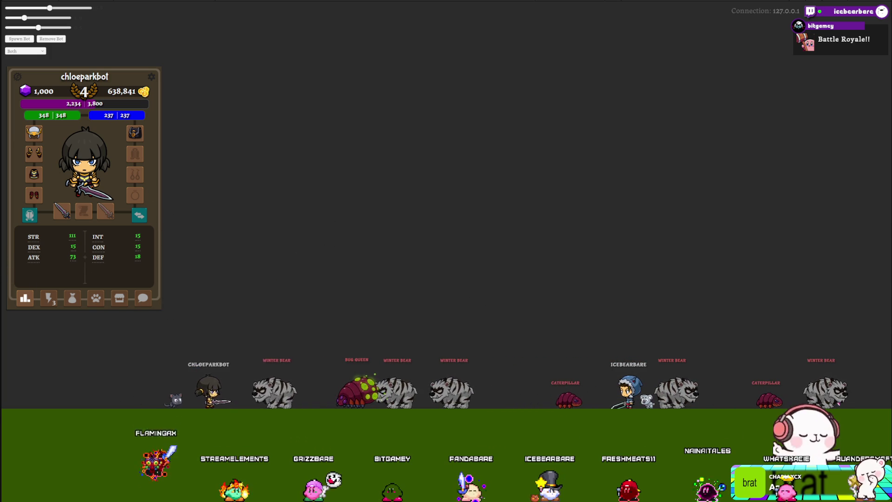
Step: Switch the character panel from the bot's stats to its skill grid
click(46, 300)
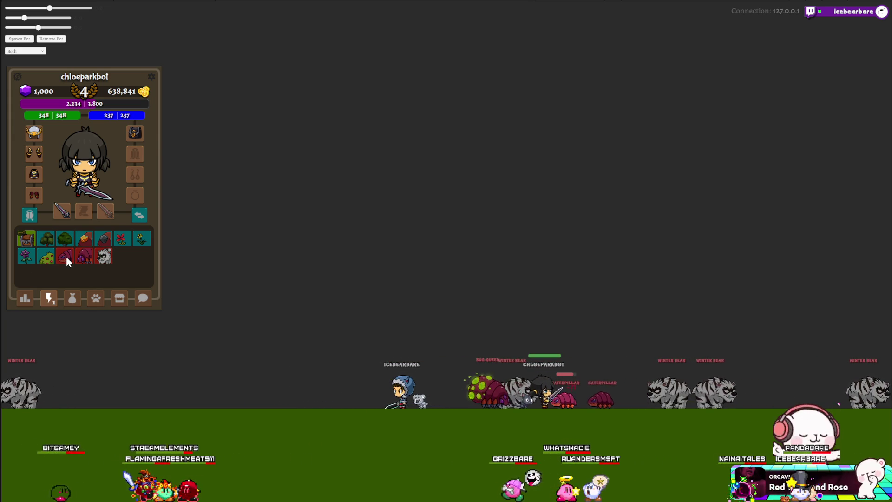
Step: Commit 1.75 as the Caterpillar offset in Navicat and return to Unity
text(1.75)
key(Return)
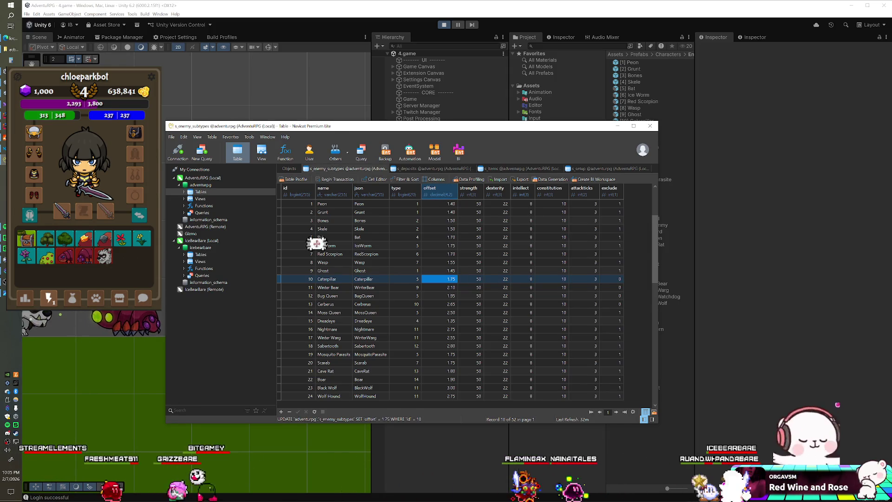
click(104, 262)
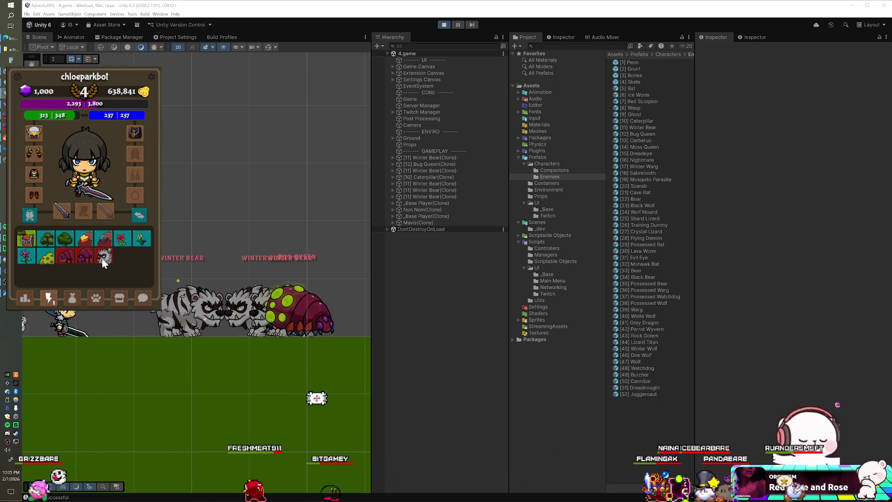
Step: Have the bot eat a Coffee from its inventory, then use a skill on the Bug Queen
click(72, 297)
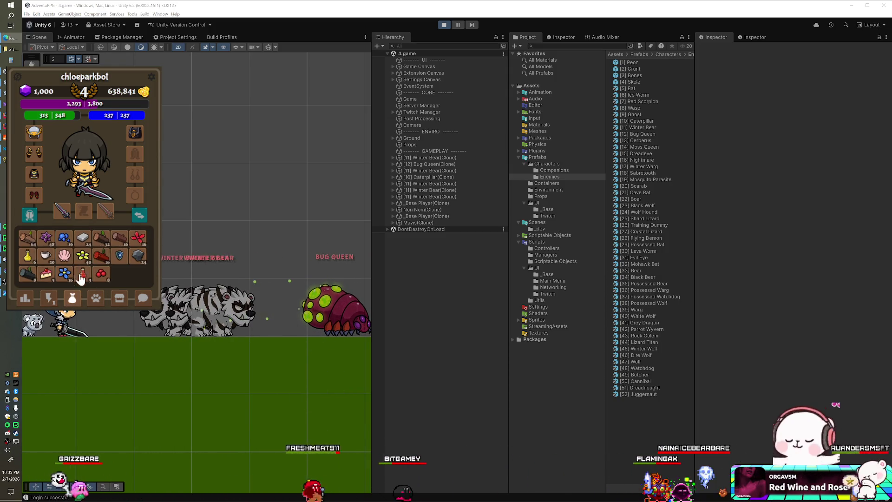
click(49, 261)
click(155, 228)
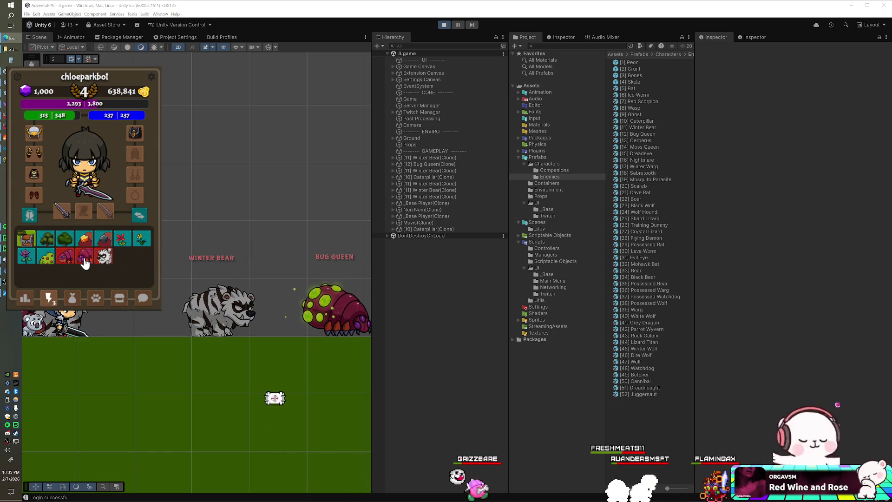
click(84, 258)
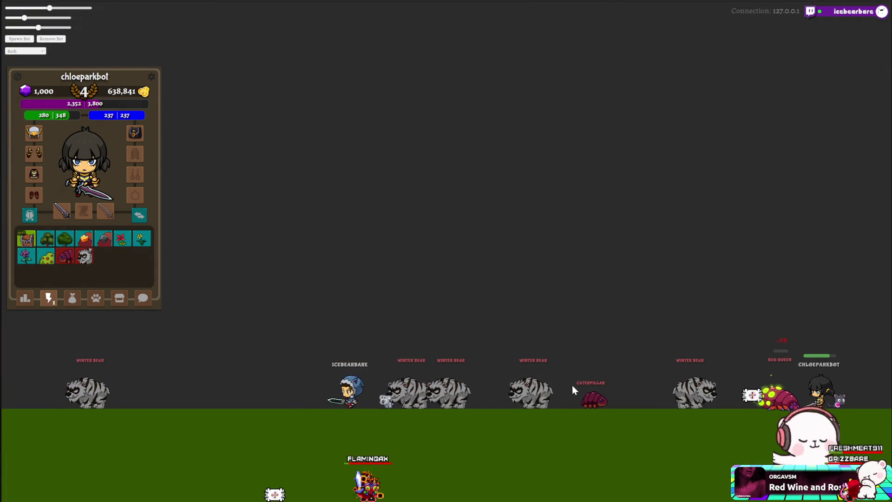
Step: Feed the bot another Coffee from its bag, then return the panel to the skills grid
click(72, 298)
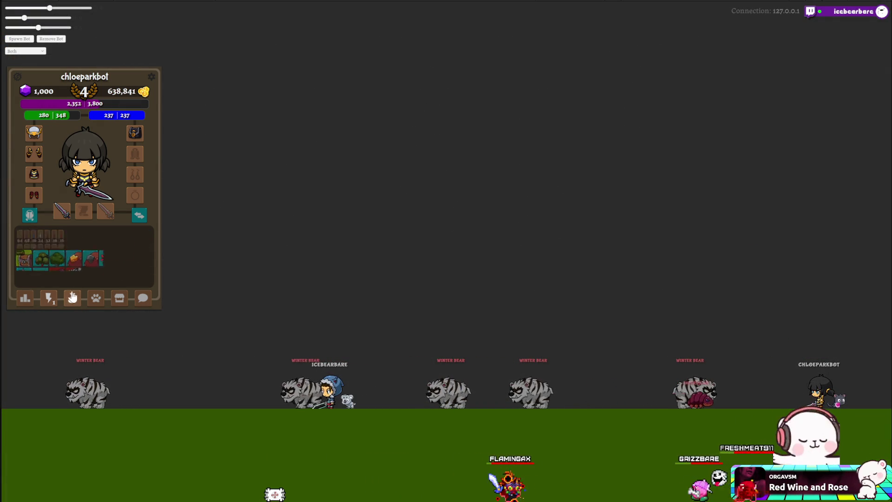
click(104, 251)
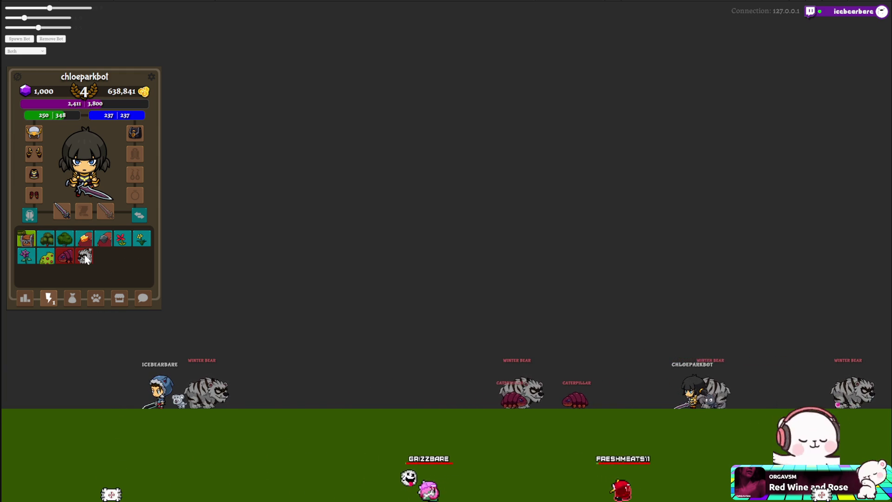
click(73, 298)
click(47, 258)
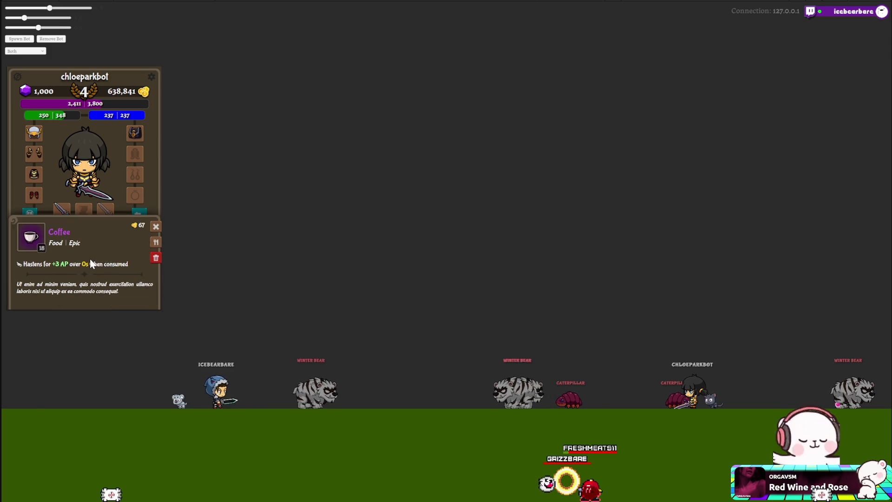
click(156, 231)
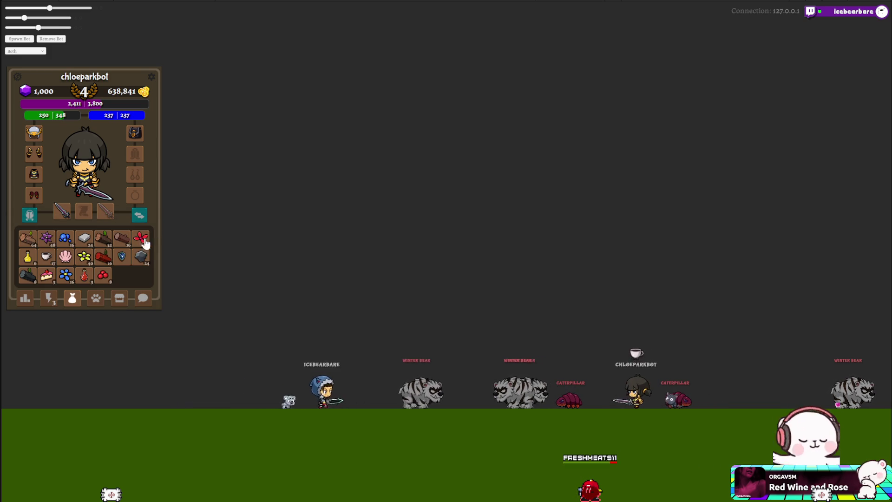
click(48, 298)
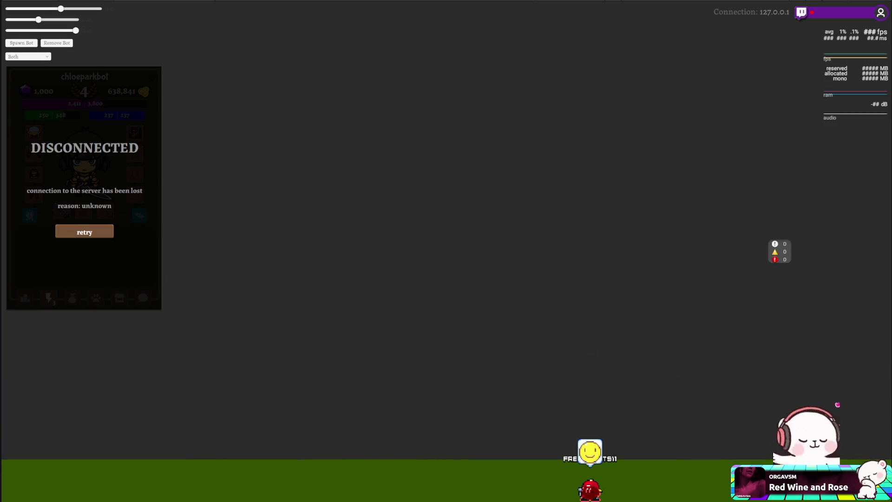
Step: Leave the maximized game view so the full Unity editor is visible
key(alt+Tab)
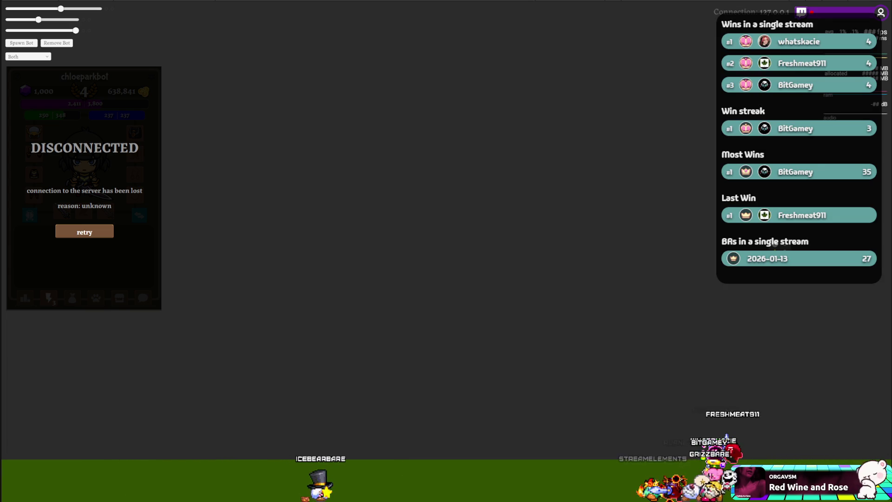
key(alt+Tab)
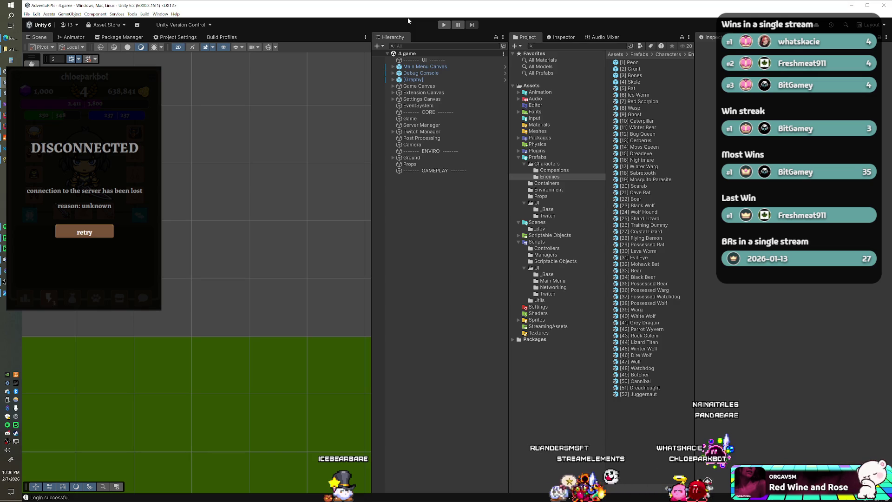
Step: Start play mode again from the Unity toolbar
click(443, 25)
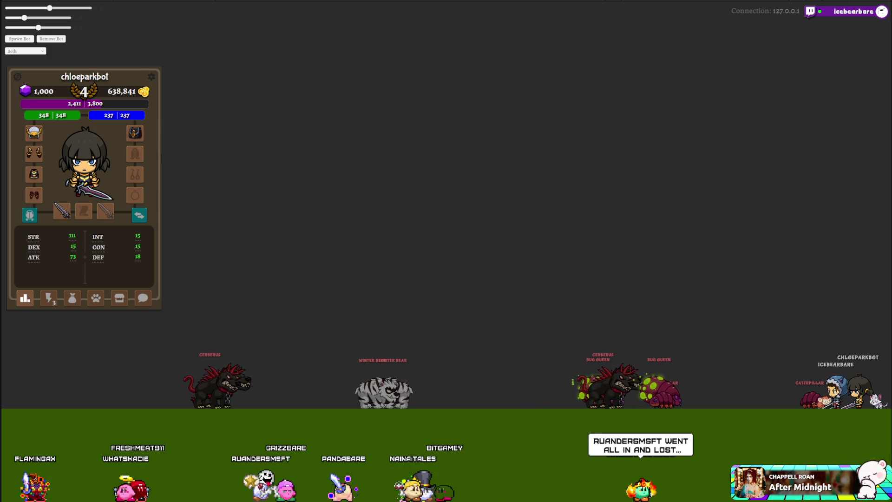
Step: Show the bot's skill grid, then bring up a File Explorer window over the editor
click(49, 299)
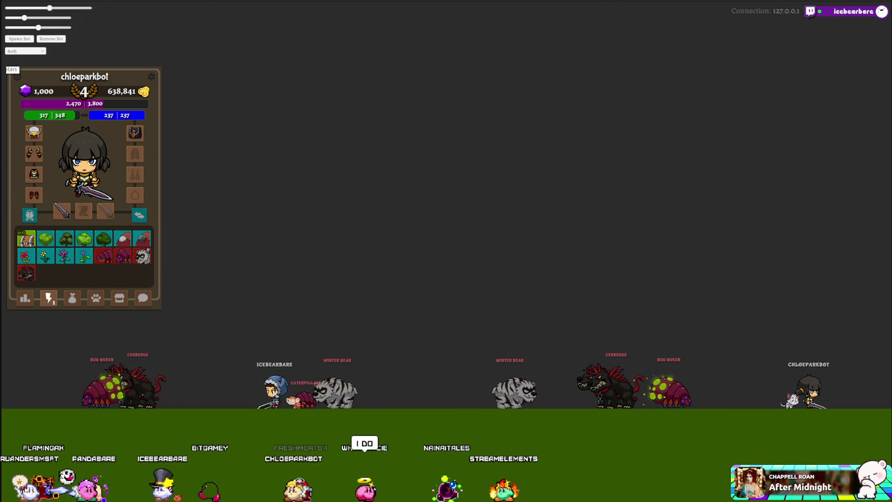
key(alt+Tab)
scroll(112, 196, up, 3)
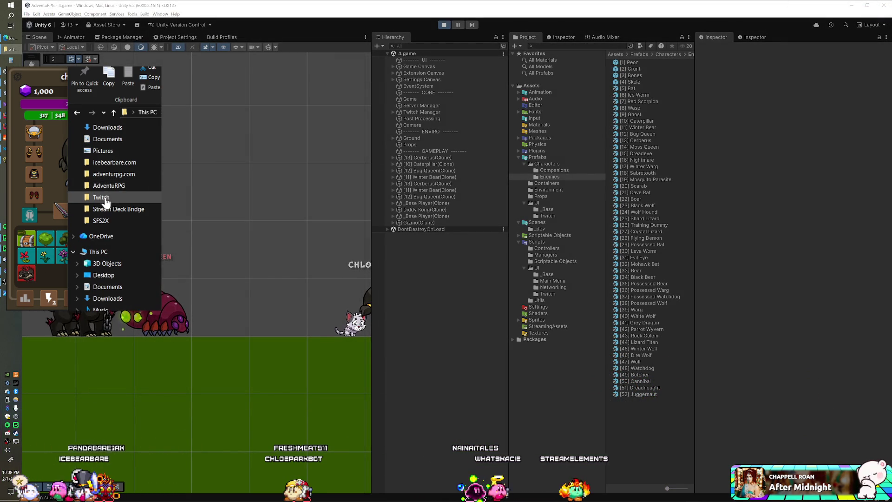
scroll(116, 209, down, 2)
scroll(116, 224, down, 1)
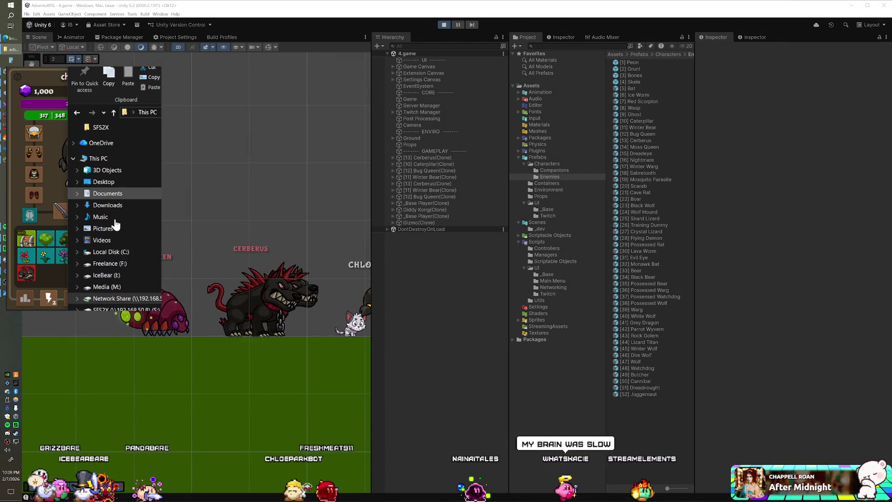
click(103, 265)
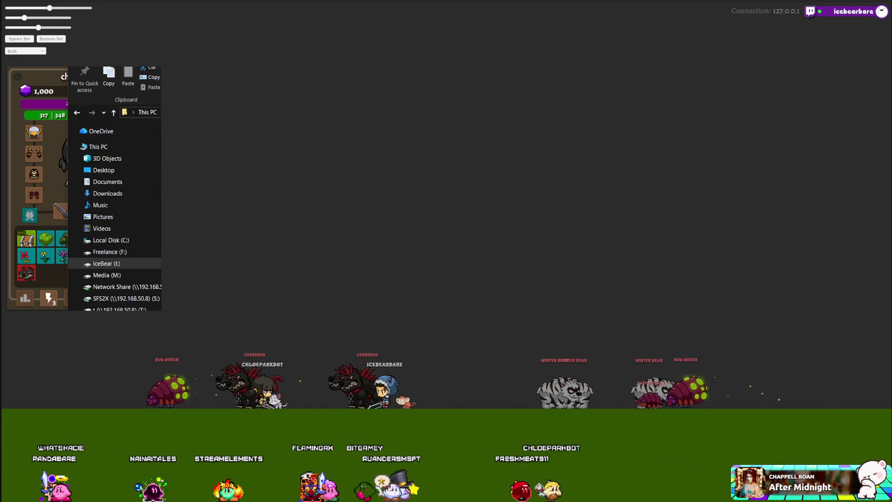
Step: Leave File Explorer and use the purple flower item from the bot's inventory
key(alt+Tab)
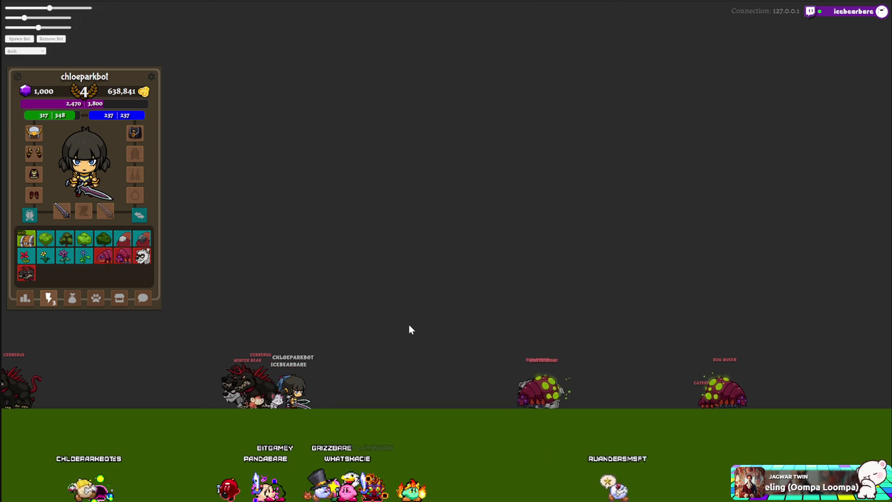
click(65, 259)
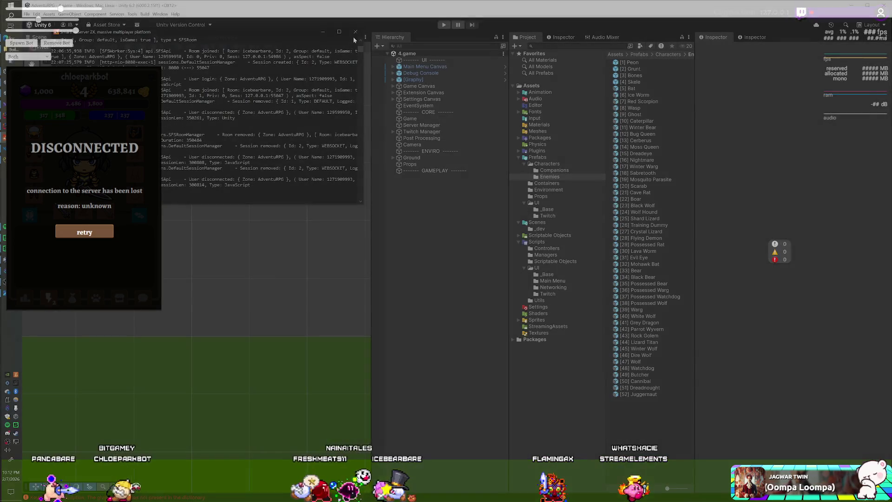
Step: Check the Navicat enemy subtypes table and SmartFoxServer console, then restart play mode in Unity
key(alt+Tab)
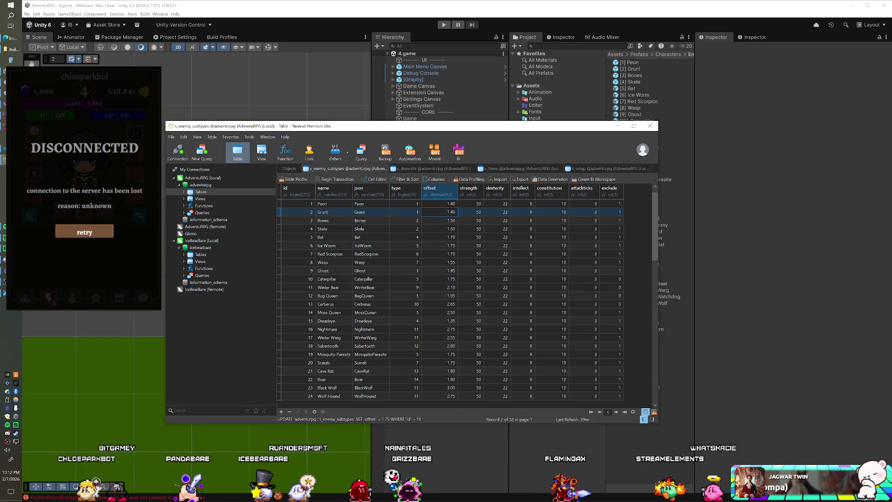
key(alt+Tab)
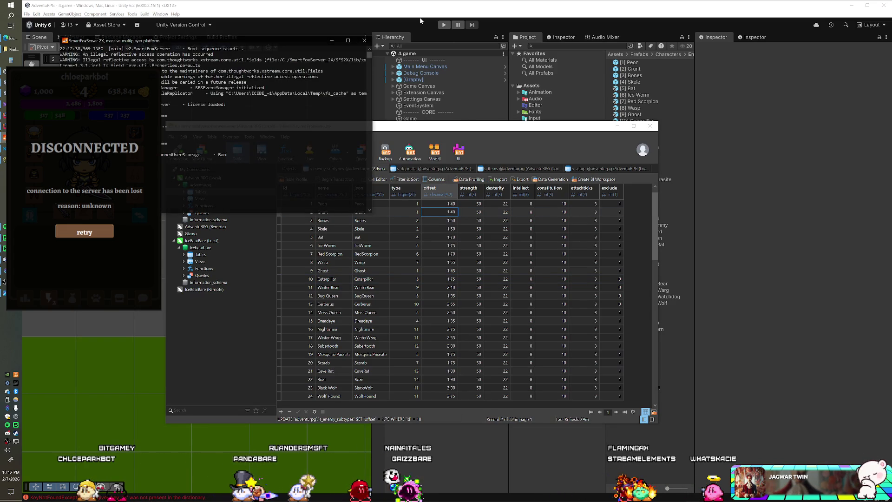
click(419, 20)
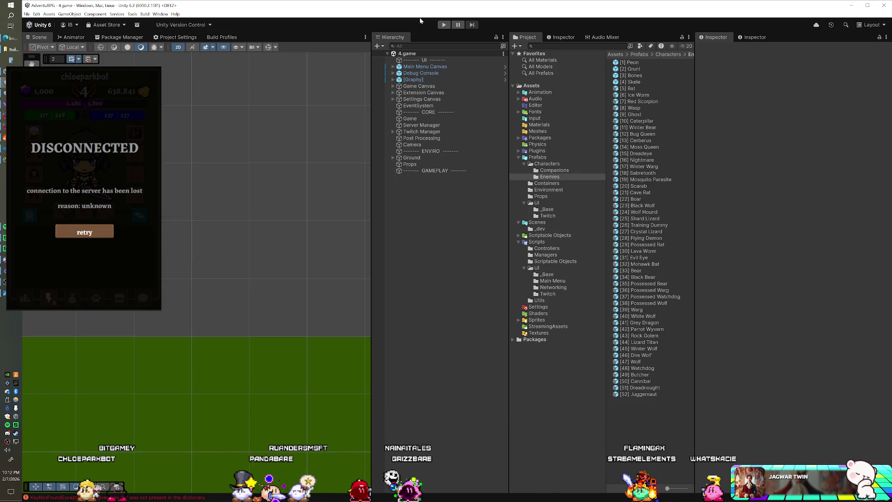
click(444, 25)
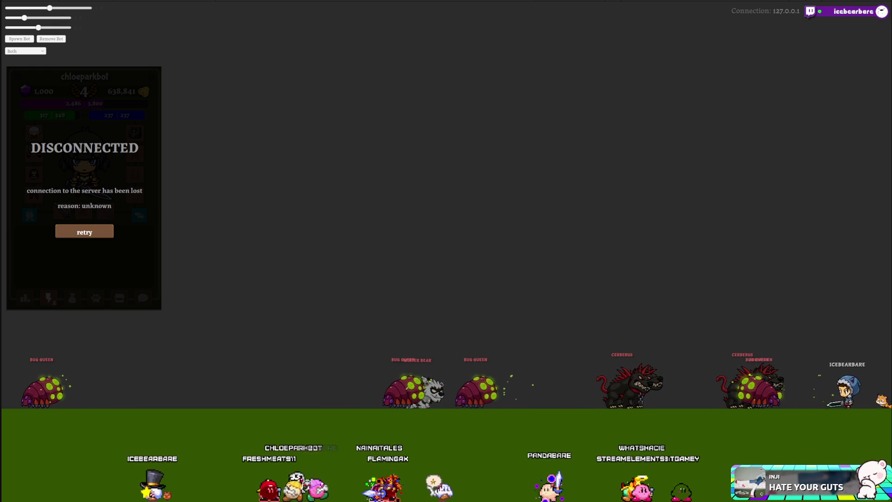
Step: Retry the server connection from the Disconnected panel
click(84, 231)
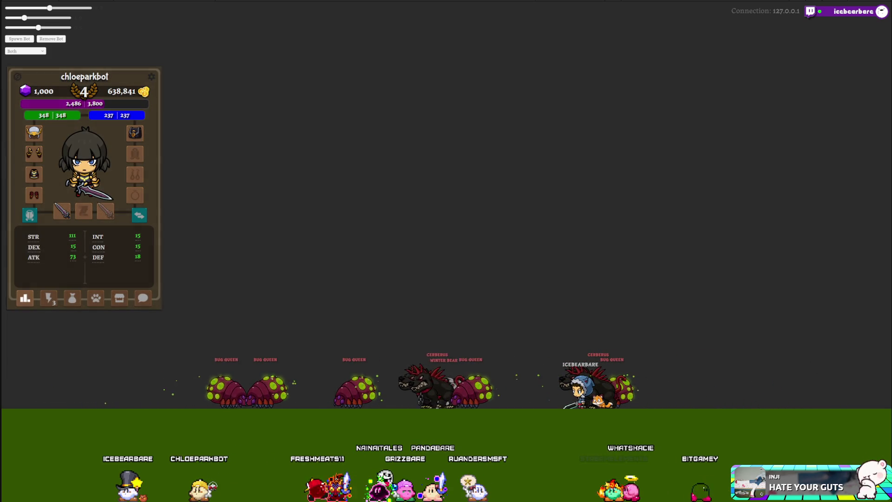
Step: Switch the character panel to the skills grid, then to the item bag inventory
click(49, 300)
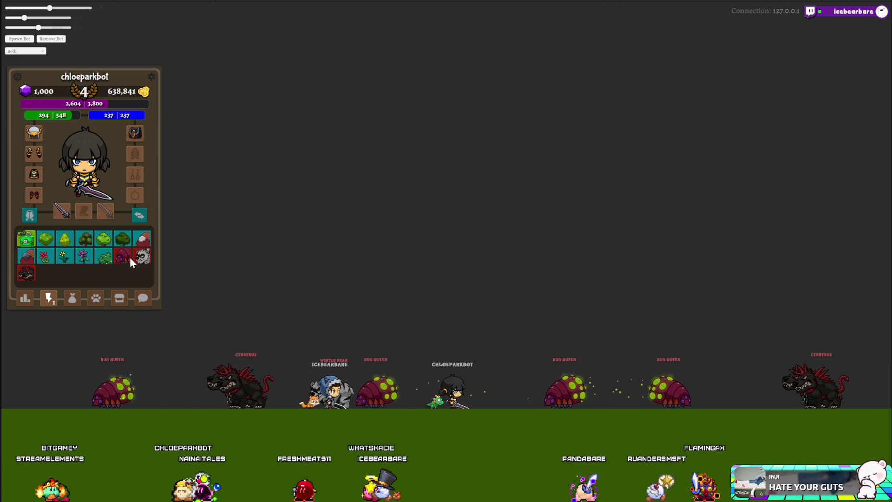
click(72, 298)
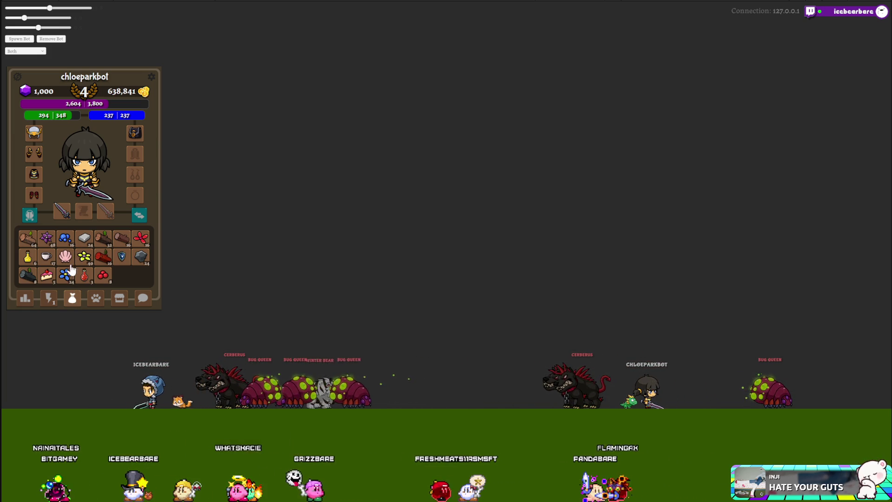
Step: Look over the Coffee item's details without using it, then return to the enemy grid
click(45, 258)
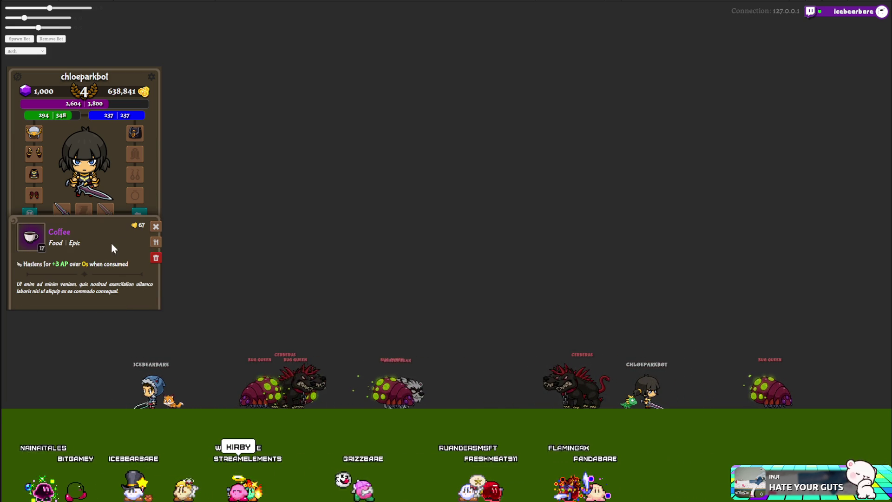
click(156, 227)
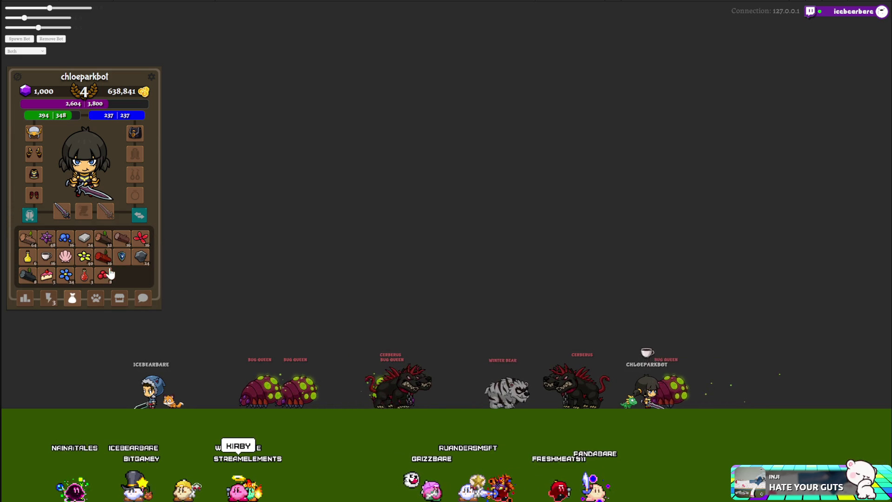
click(48, 298)
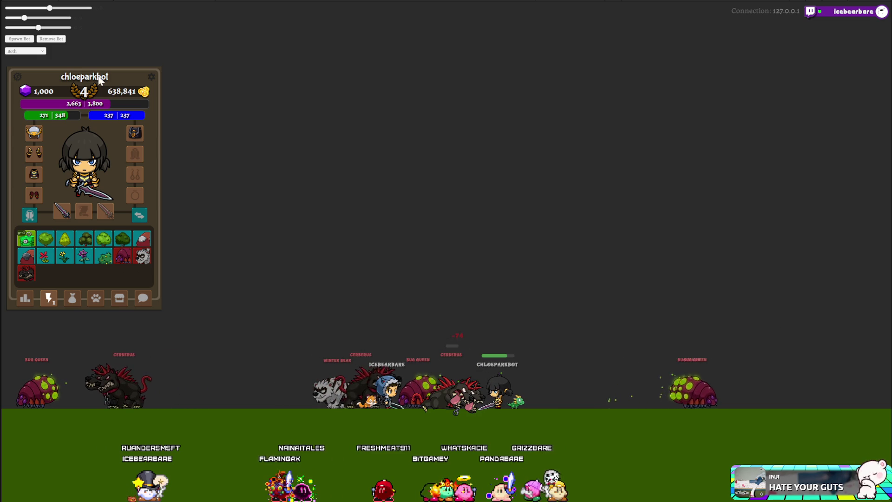
Step: Drink one Coffee from the bag, dropping the stack from 16 to 15, and return to the skills grid
click(70, 301)
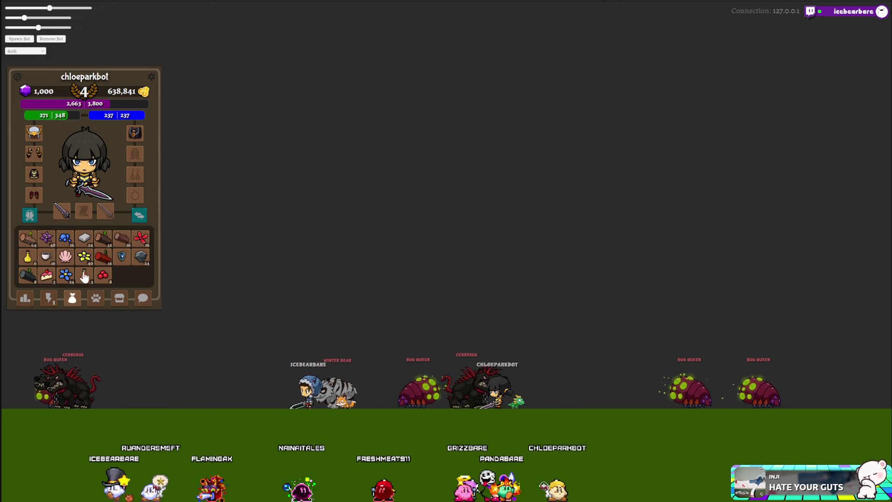
click(46, 259)
click(156, 242)
click(156, 226)
click(48, 297)
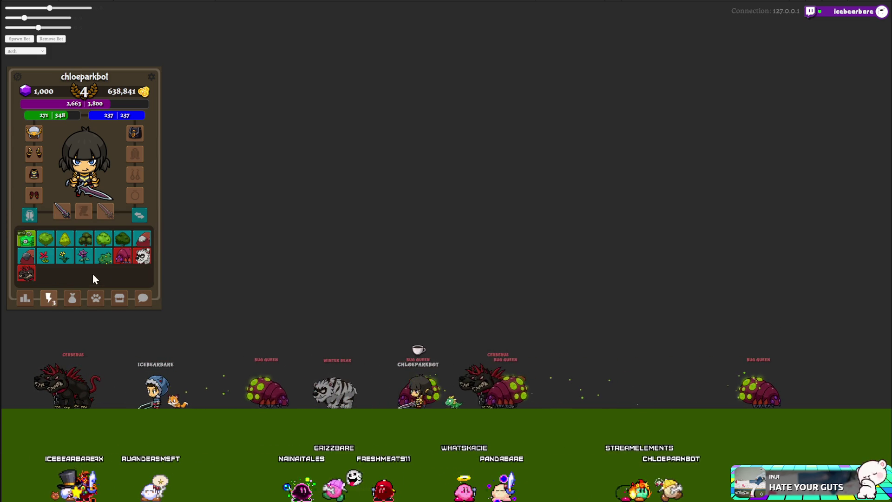
Step: Send a Winter Bear into the fight, then set exclude to 1 for Caterpillar, Winter Bear, Bug Queen and Cerberus
click(141, 259)
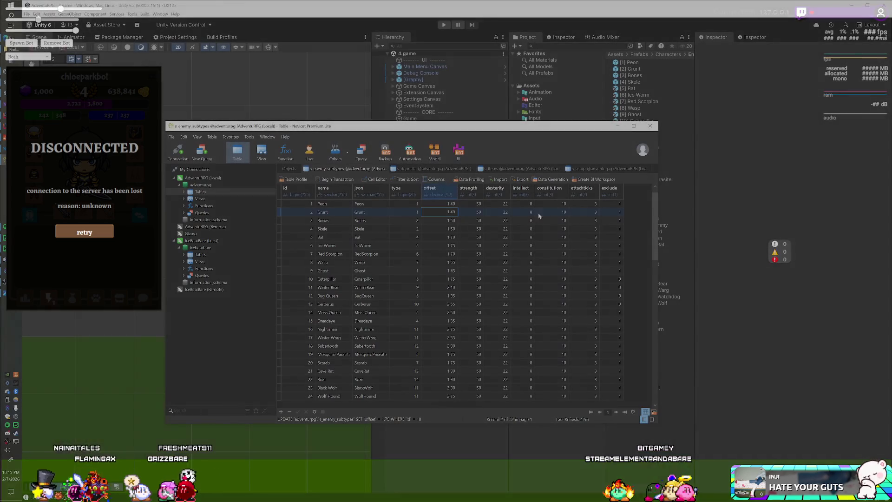
click(610, 280)
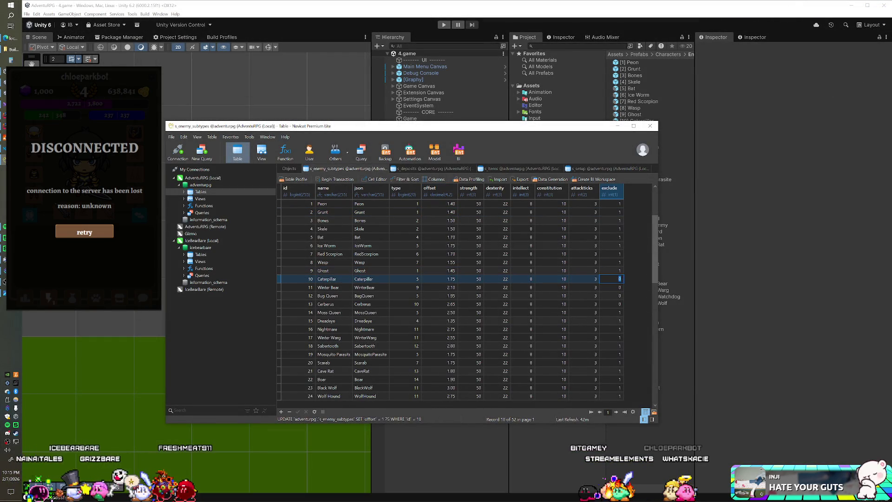
text(1)
key(Down)
text(1)
key(Down)
text(1)
key(Down)
text(1)
key(Down)
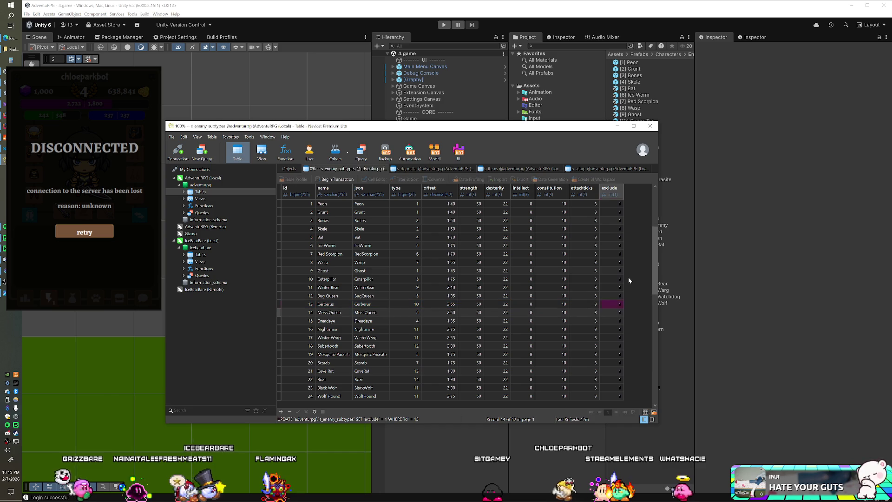
Step: Set exclude to 0 for Moss Queen, Dreadeye, Nightmare and Winter Warg, then restart Unity play mode
text(0)
key(Down)
text(0)
key(Down)
text(0)
key(Down)
text(0)
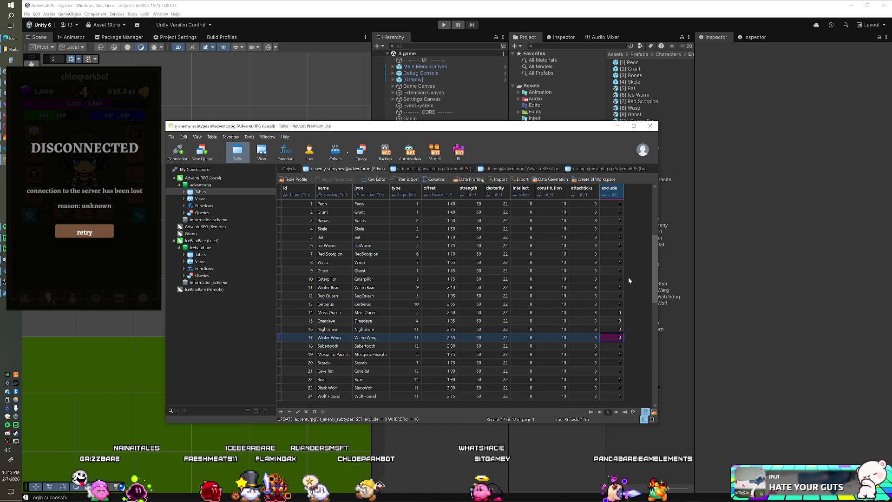
key(Return)
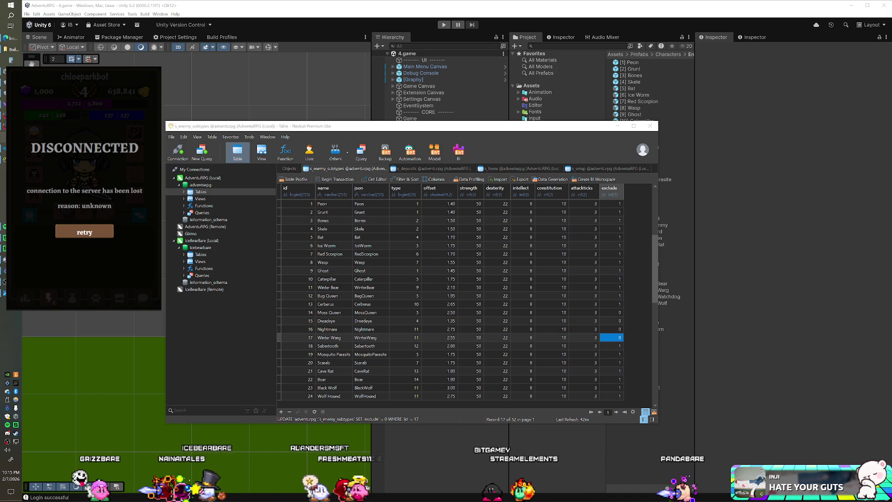
click(437, 12)
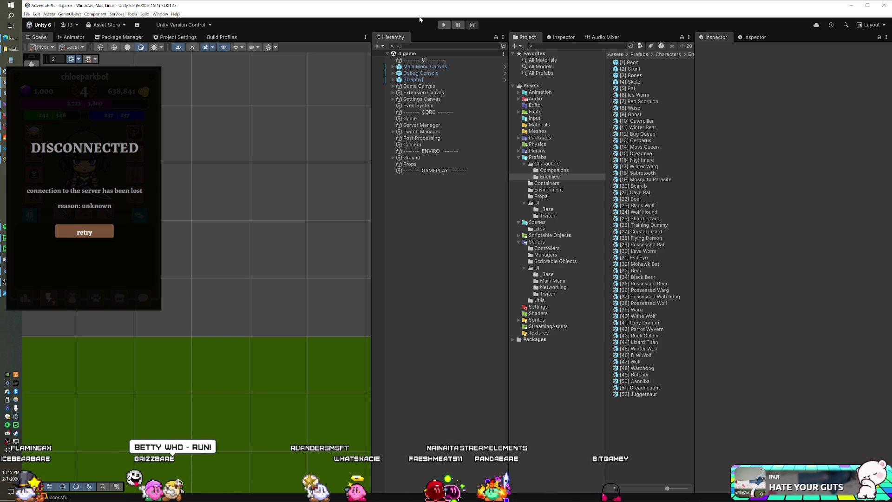
click(444, 24)
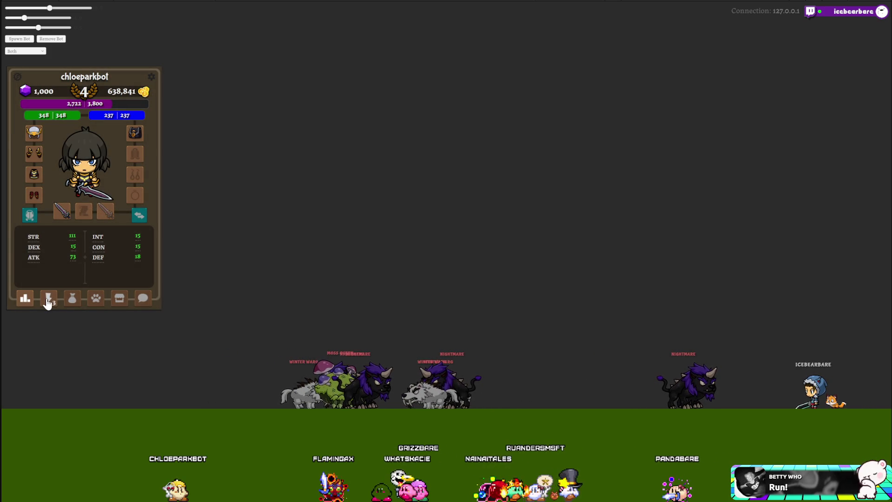
Step: Summon a Moss Queen from the enemy grid into the fight
click(48, 301)
click(86, 261)
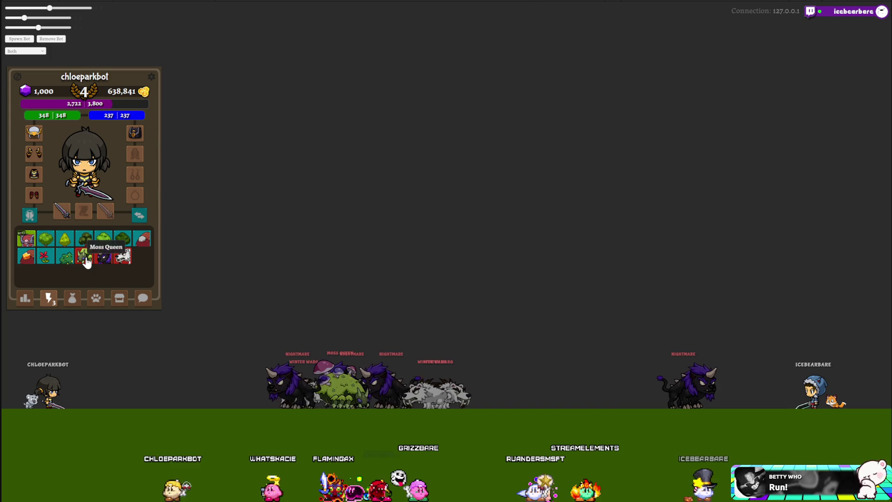
click(86, 257)
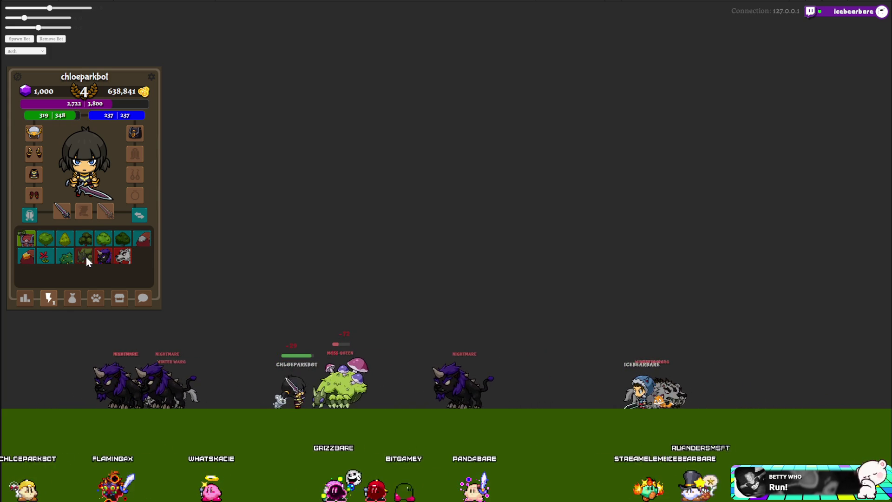
click(86, 260)
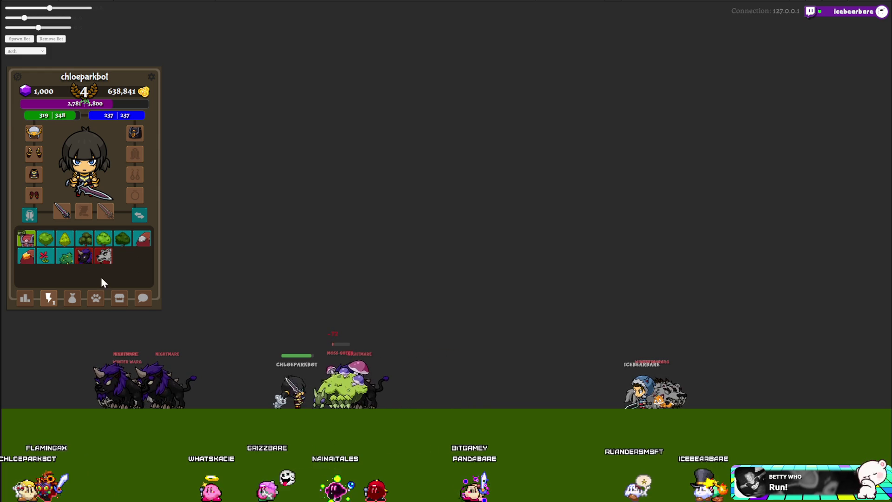
Step: Check the Coffee item's details in the bag
click(74, 302)
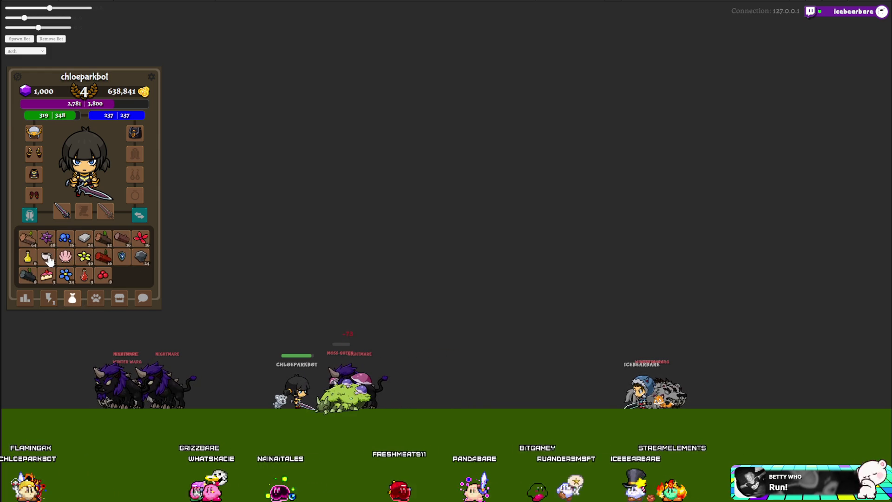
click(48, 258)
click(155, 228)
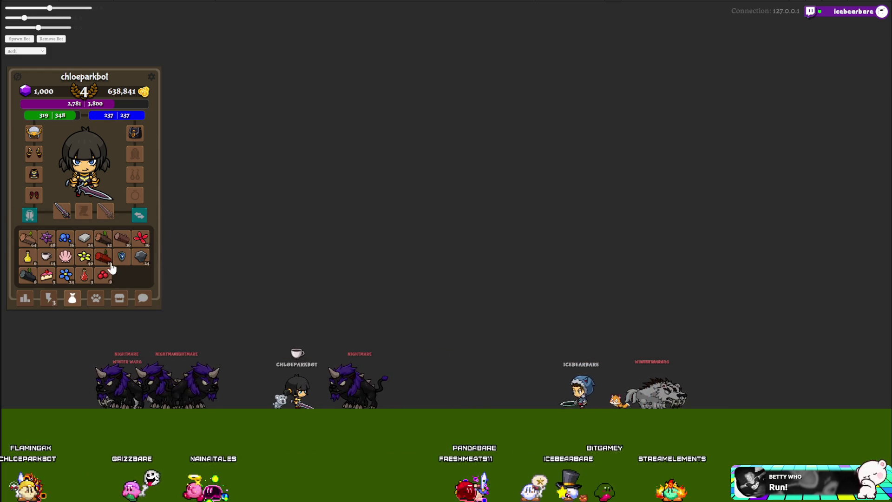
Step: Summon a Nightmare into the fight and check the Coffee details
click(48, 297)
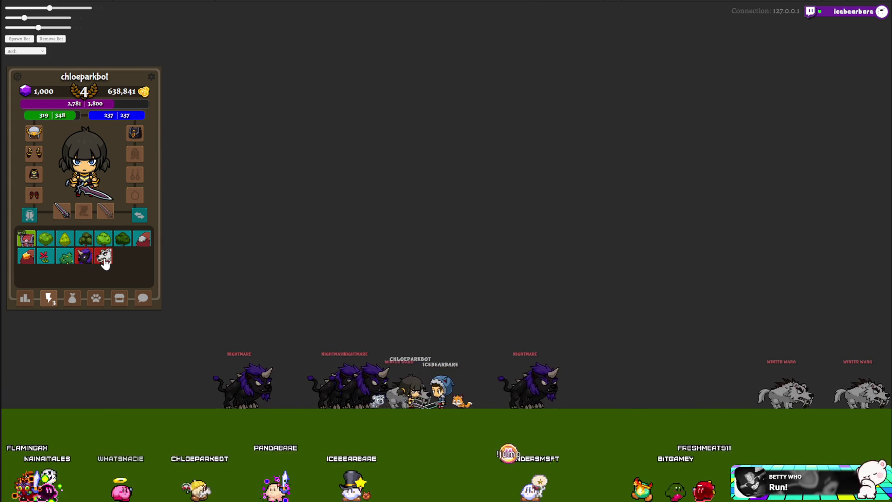
click(86, 255)
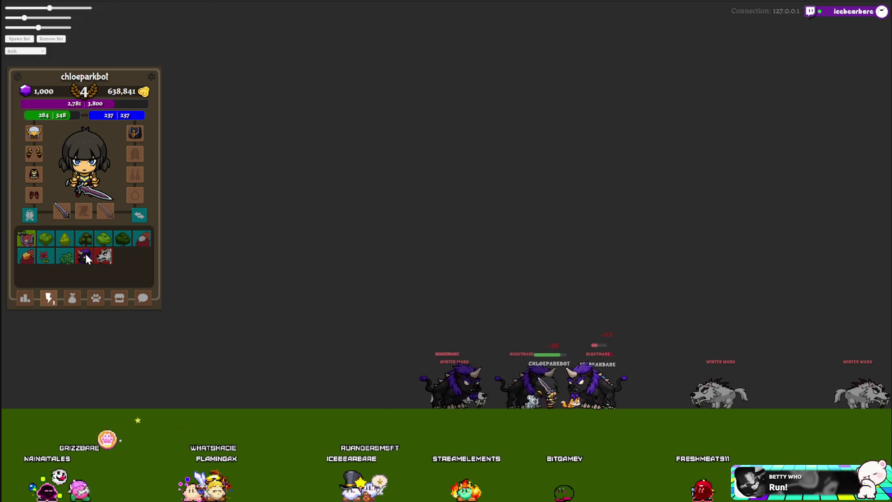
click(72, 298)
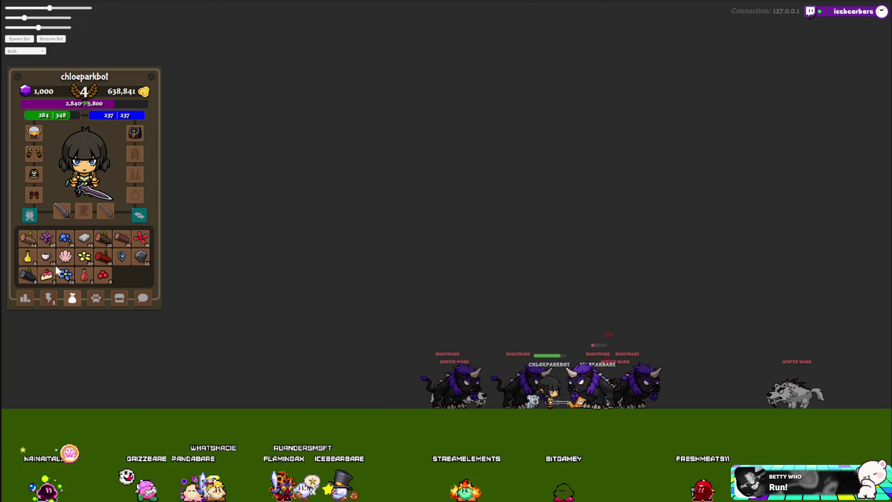
click(55, 260)
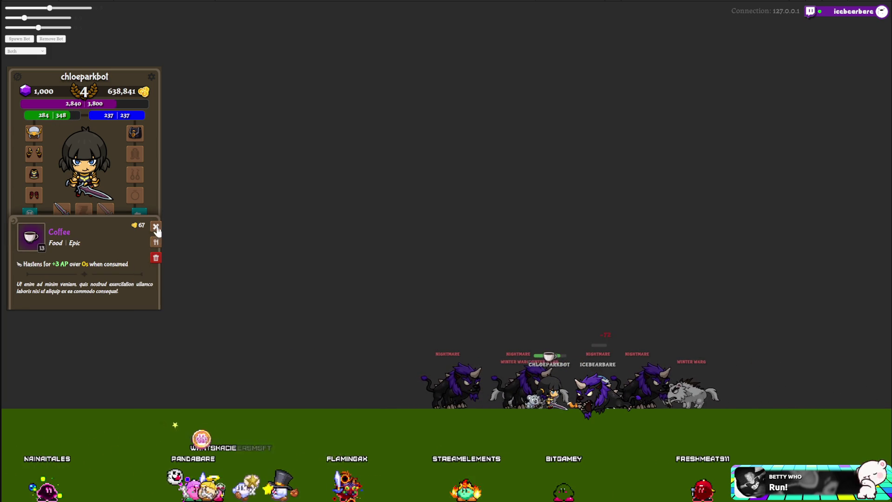
click(156, 227)
Step: Summon the white Winter Warg twice, checking the Coffee details in between
click(44, 300)
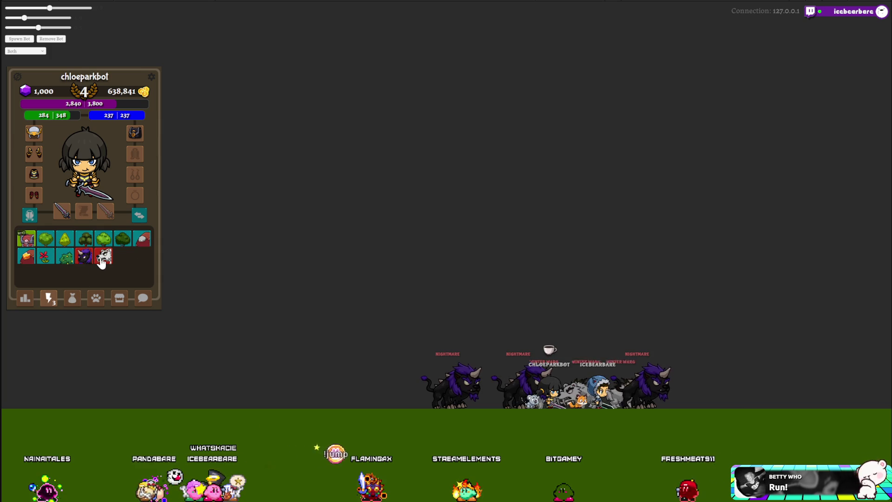
click(101, 262)
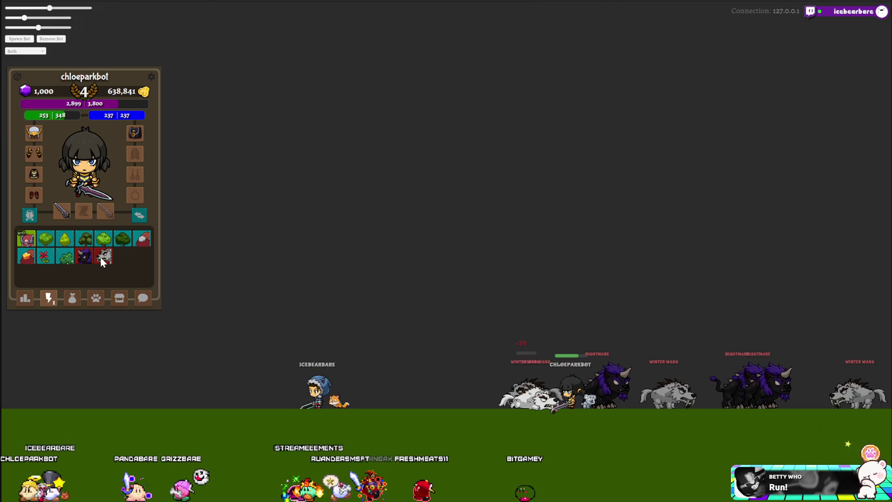
click(72, 297)
click(49, 261)
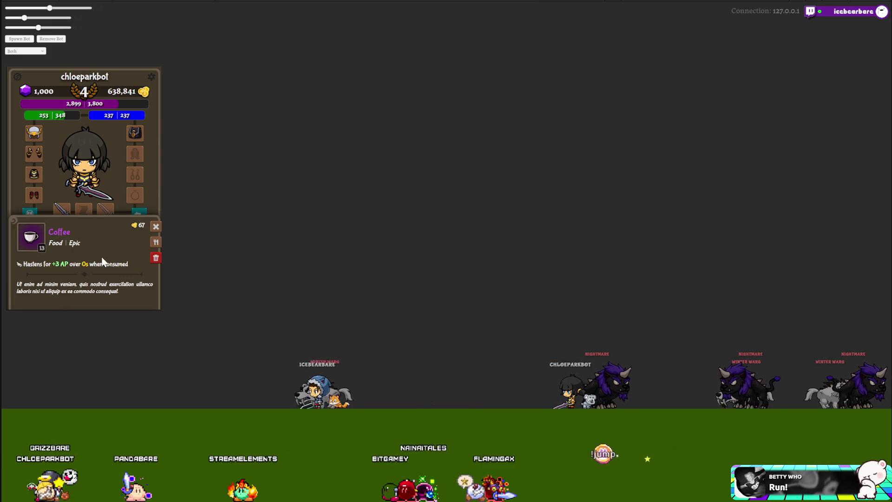
click(156, 227)
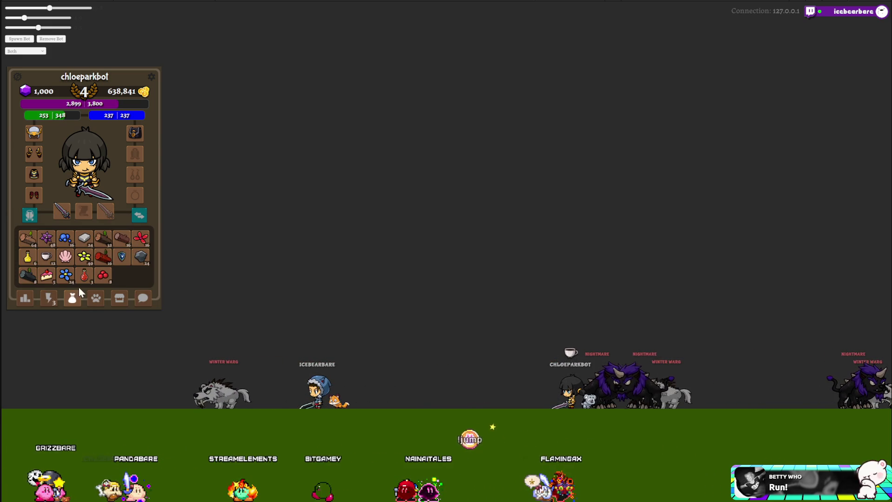
click(49, 299)
click(103, 261)
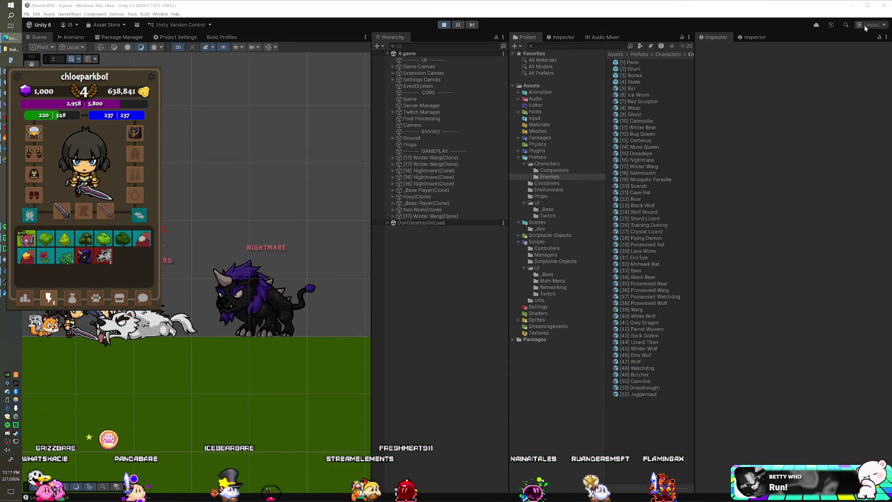
Step: Glance at the item bag, then summon a Nightmare from the creatures grid
click(72, 299)
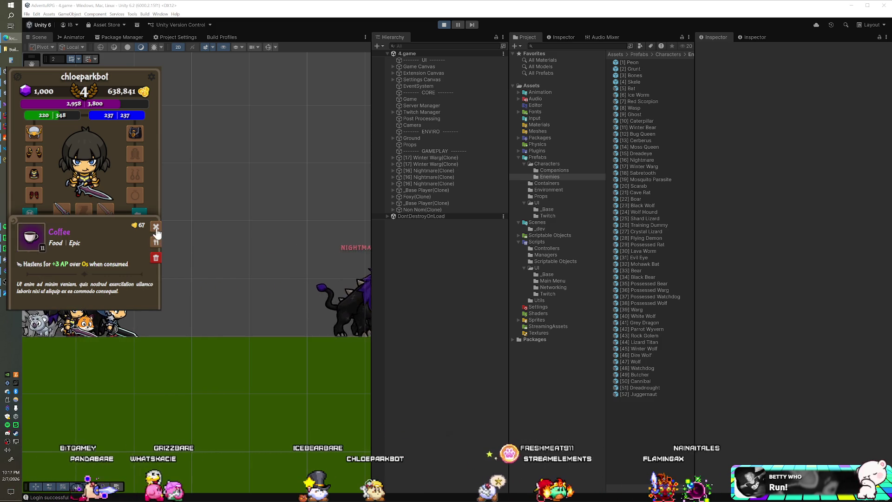
click(48, 299)
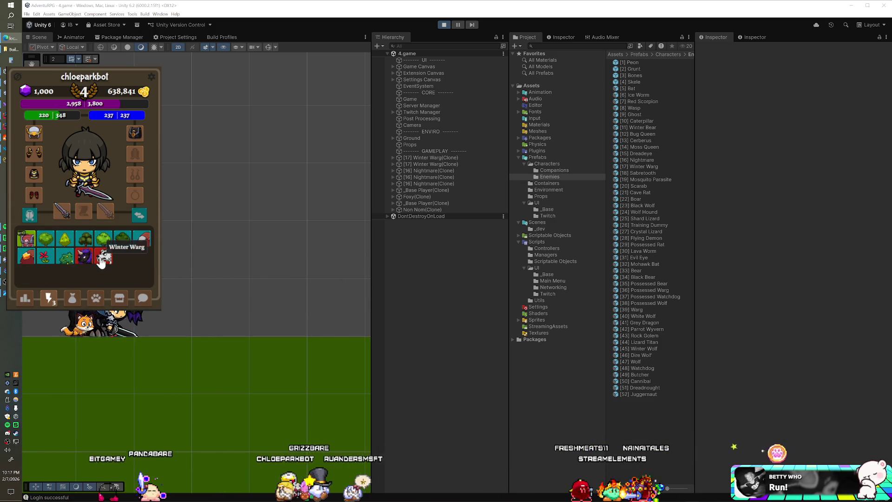
click(84, 257)
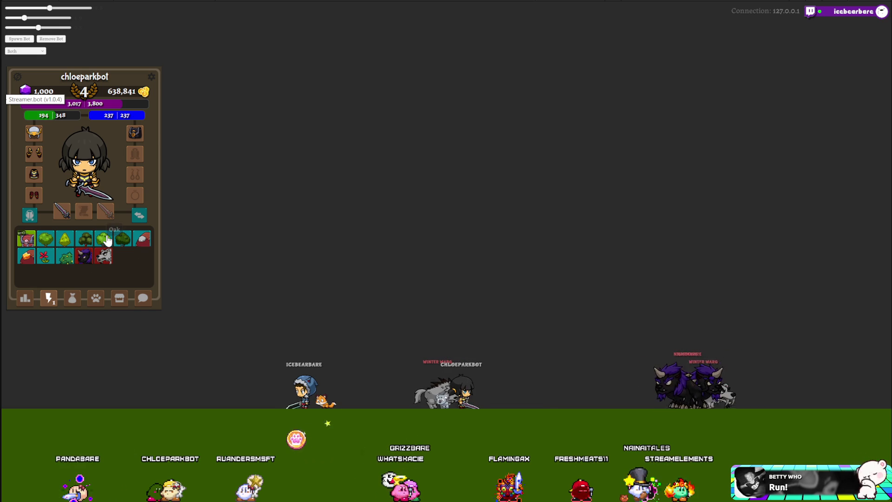
Step: Drink one Coffee from the bag for an AP boost and return to the creatures grid
click(72, 297)
click(138, 255)
click(155, 251)
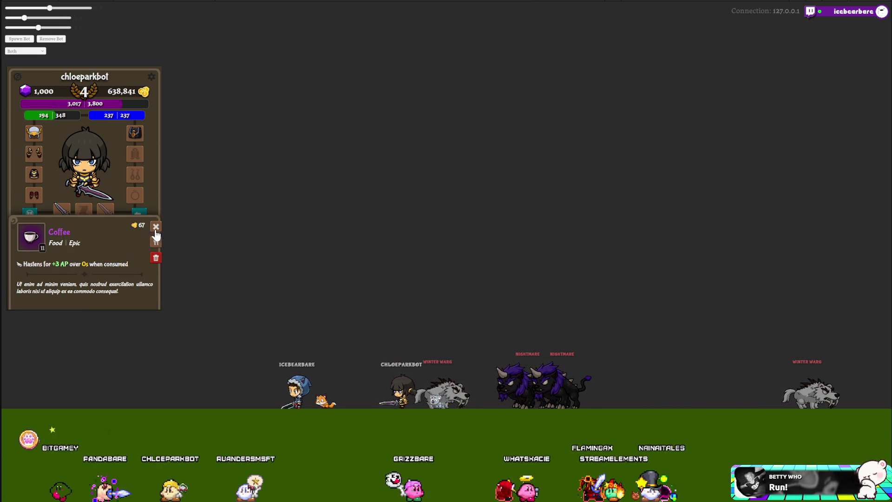
click(48, 298)
click(48, 297)
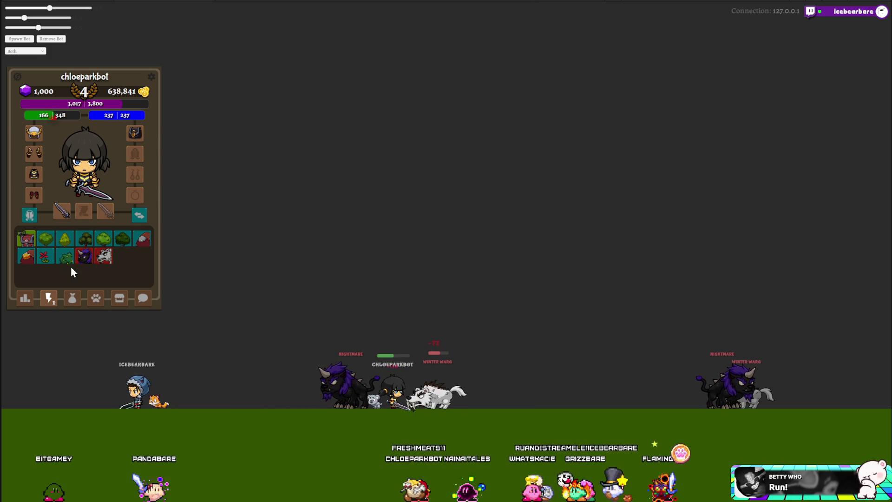
Step: Give the character a health potion and another Coffee, raising health to 286, then reveal the editor
click(71, 298)
drag(83, 275, 83, 186)
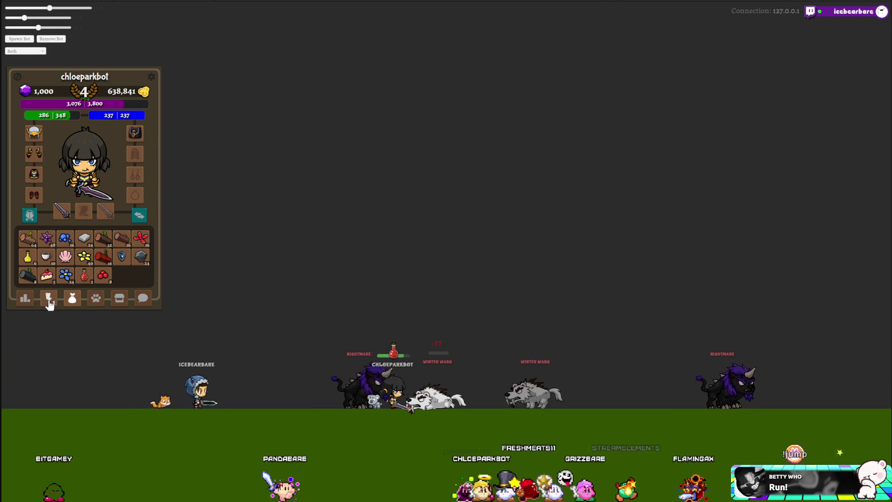
click(40, 260)
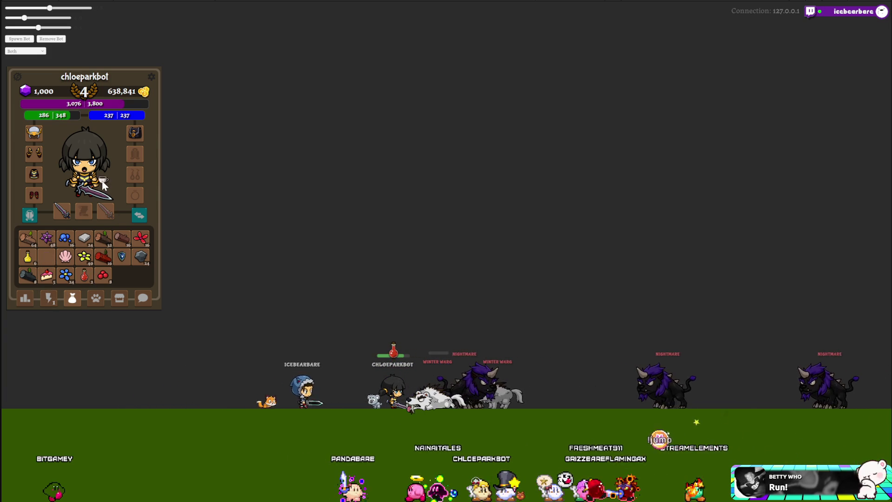
click(49, 298)
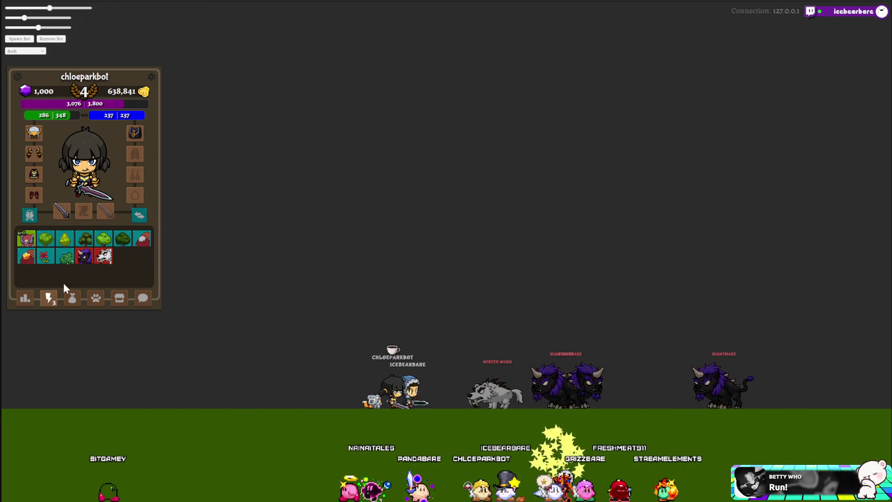
key(alt+Tab)
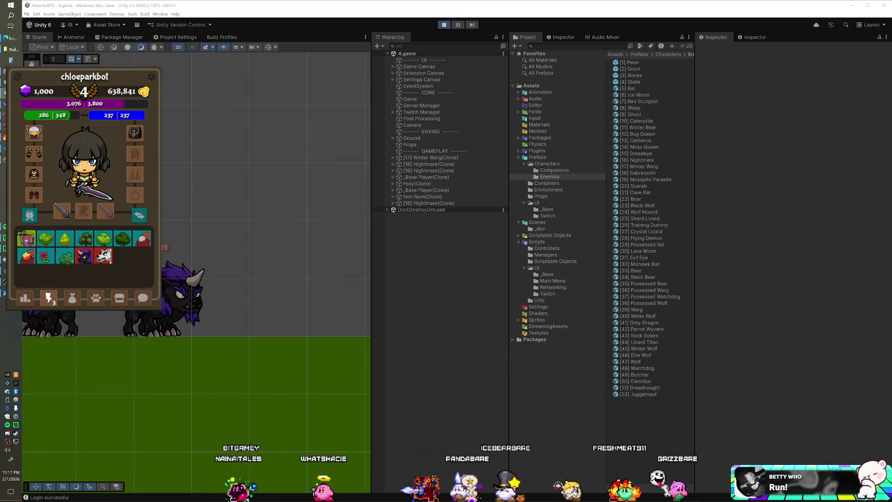
Step: Bring the game back in front, drink a Coffee, and summon a Winter Warg
key(alt+Tab)
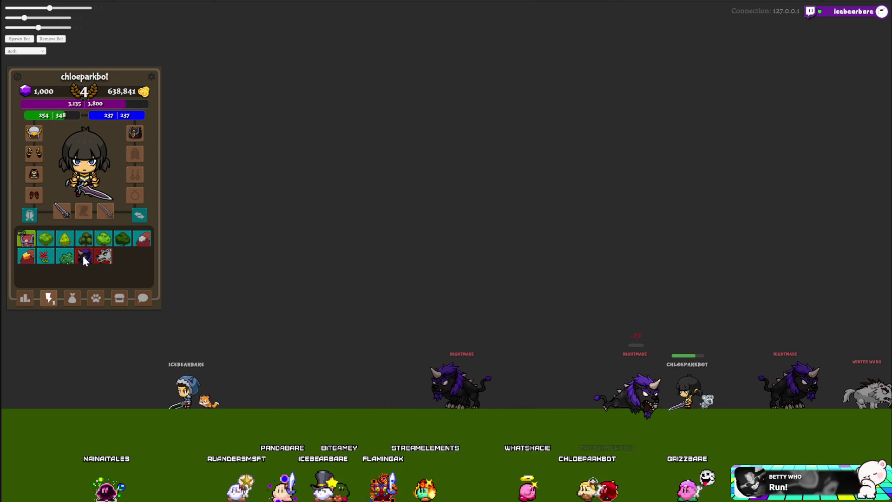
click(72, 298)
click(47, 256)
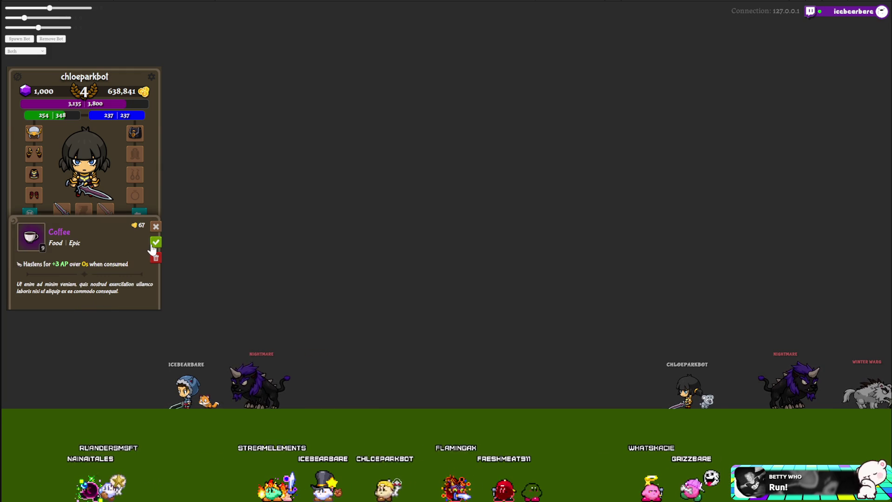
click(156, 226)
click(48, 298)
click(103, 259)
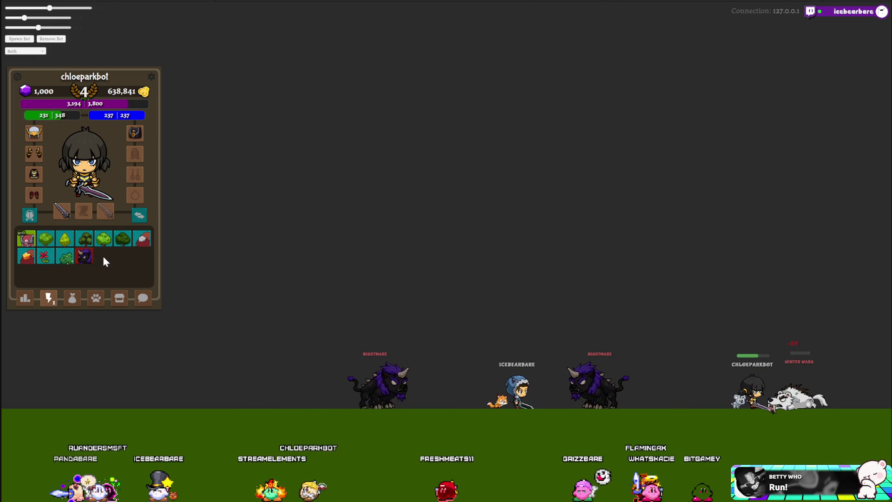
Step: Drink another Coffee and summon a Nightmare into the battle
click(72, 297)
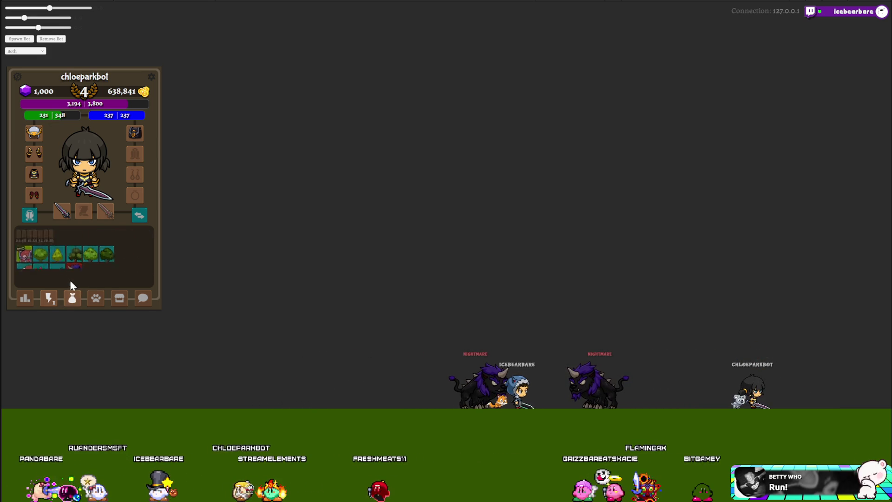
click(46, 258)
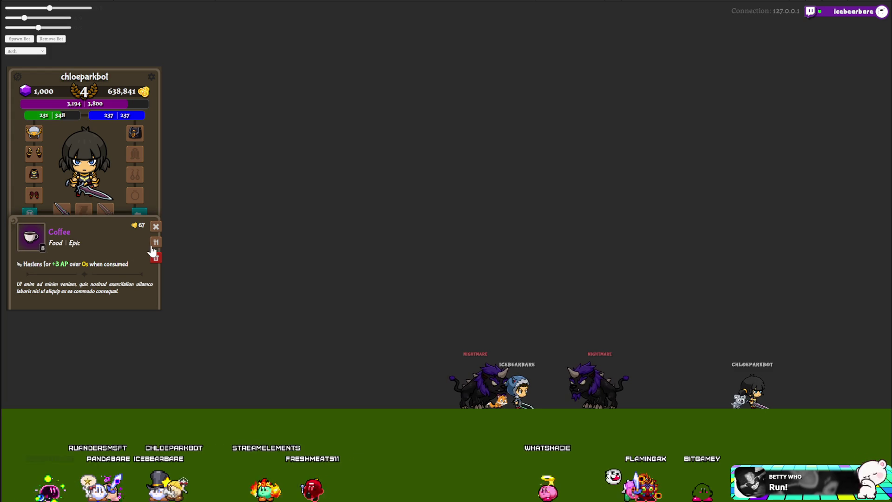
click(48, 297)
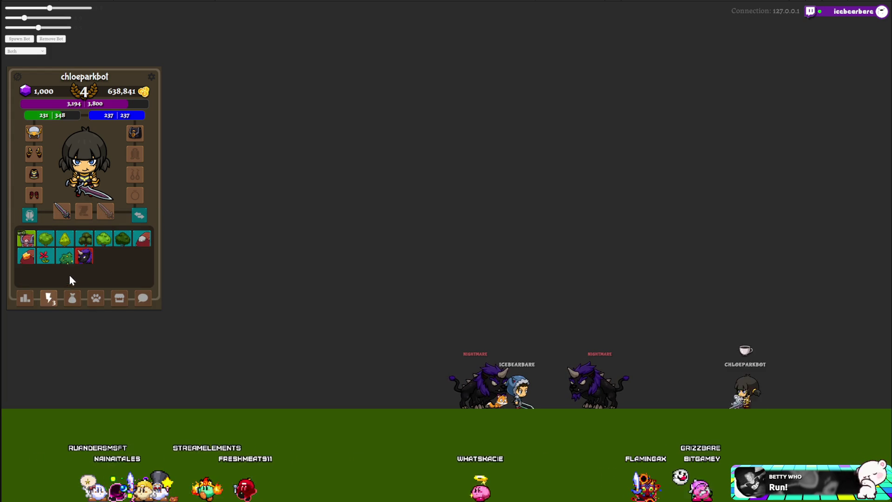
click(85, 254)
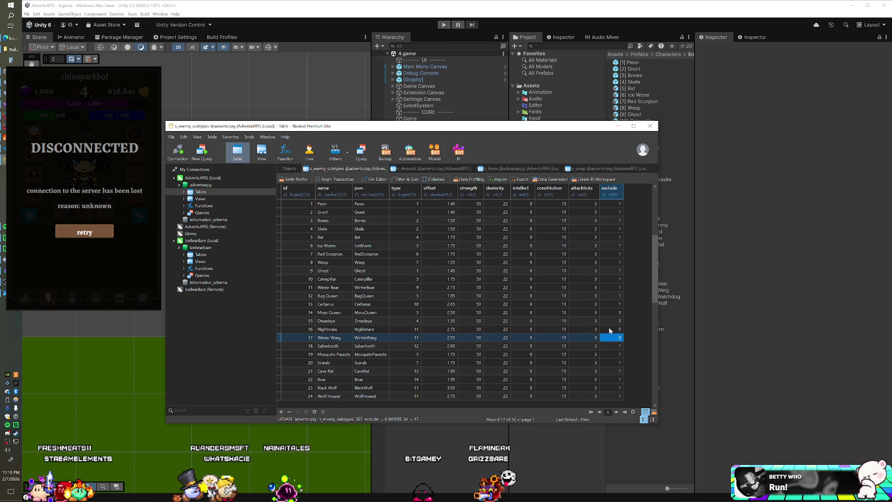
Step: Set exclude to 1 for the Nightmare and Winter Warg rows in s_enemy_subtypes
double_click(610, 329)
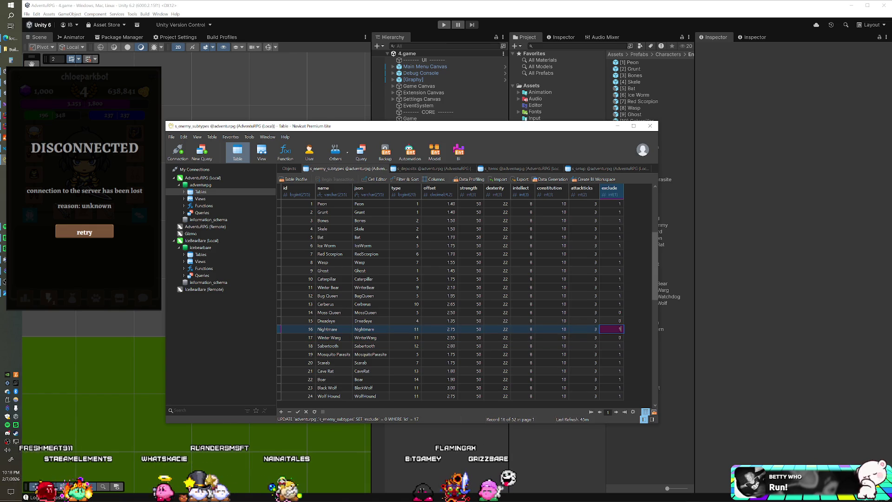
key(Down)
text(1)
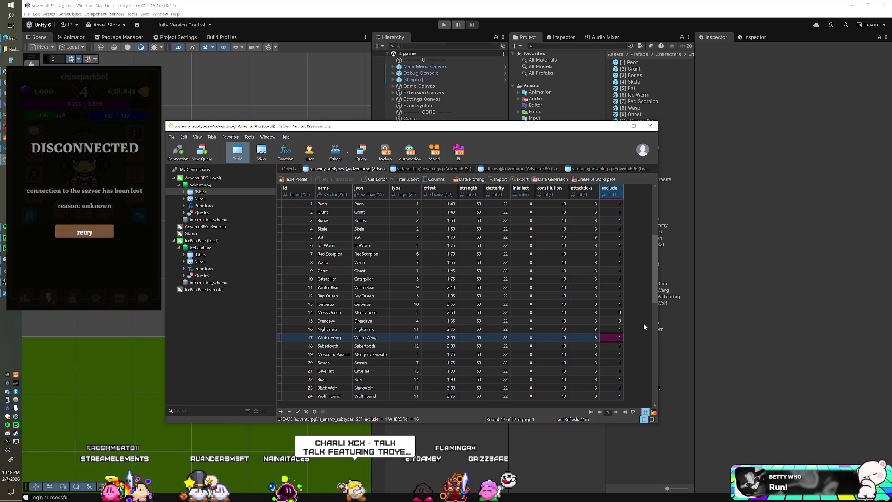
key(Return)
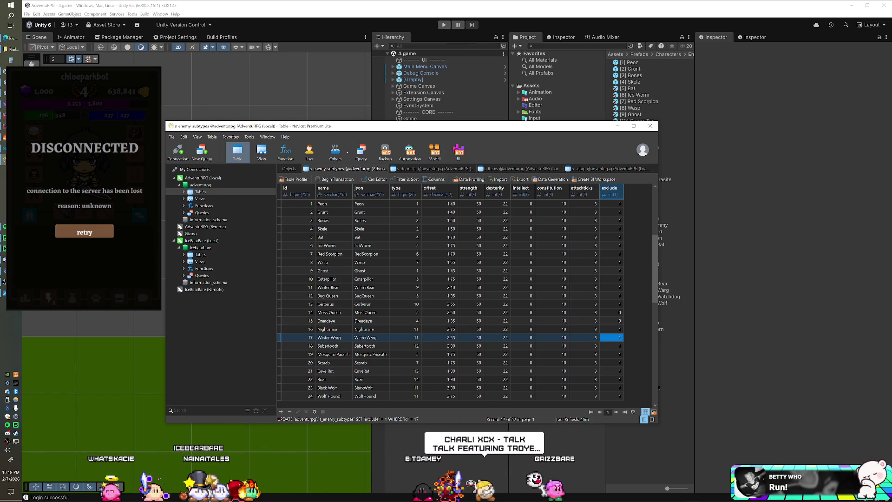
Step: Close the game server console and minimise Navicat to return to Unity
key(alt+Tab)
click(372, 52)
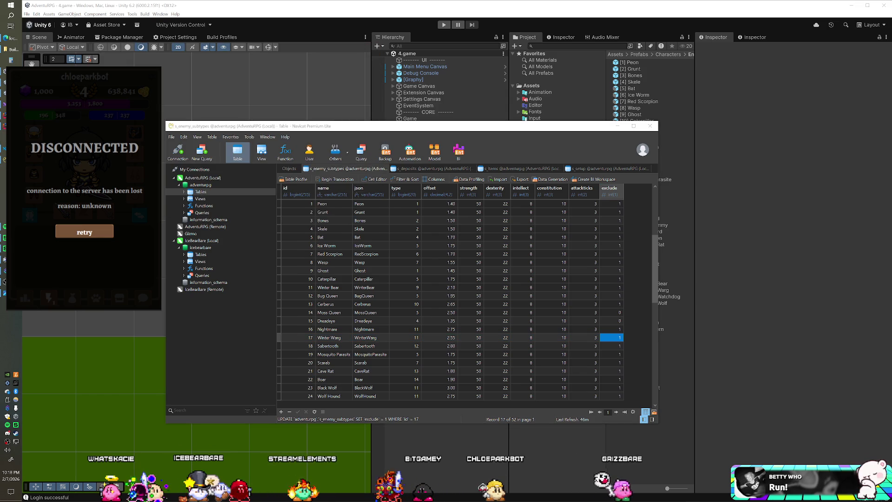
click(394, 16)
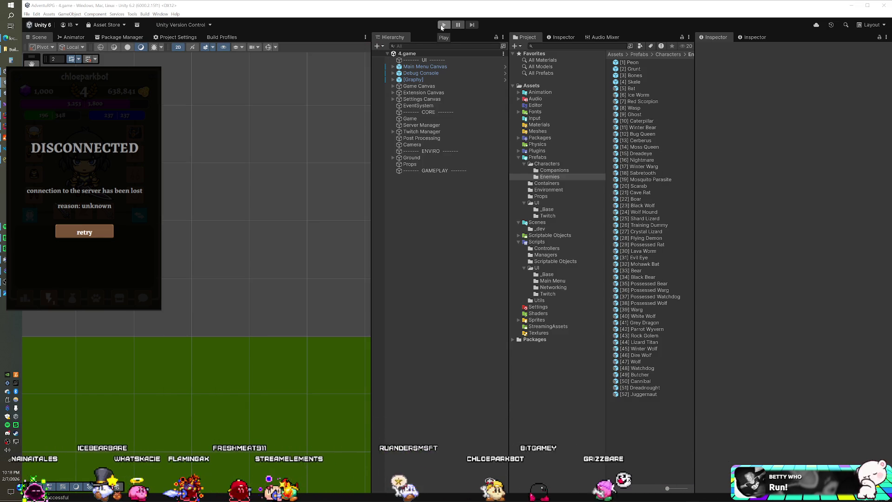
Step: Restart play mode and show the bot's collected creatures grid
click(442, 26)
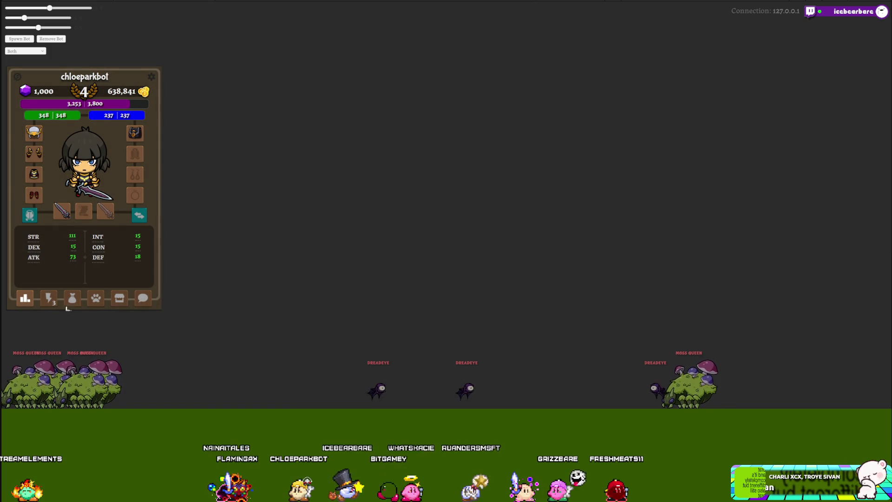
click(48, 298)
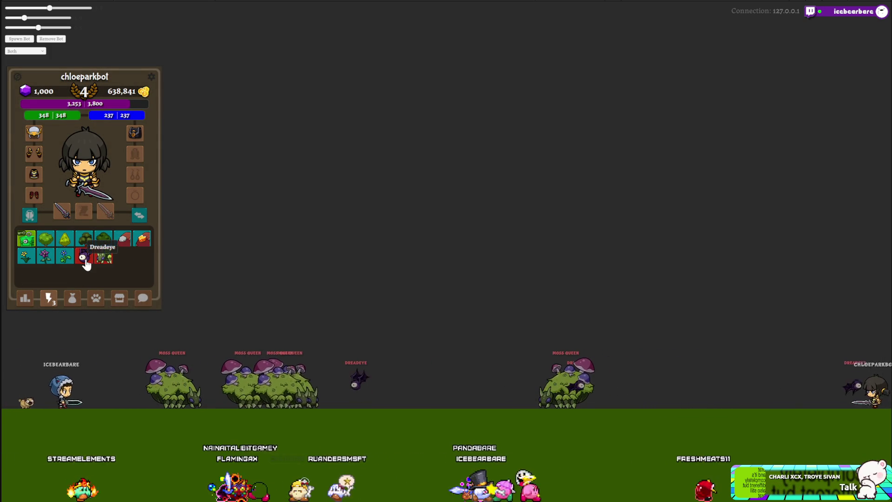
Step: Open the Dreadeye creature's stats card and close it again
click(84, 259)
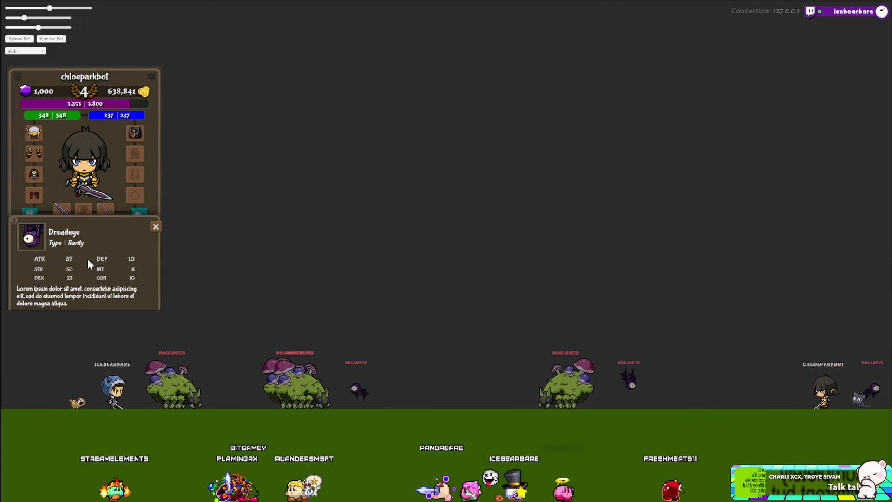
click(155, 226)
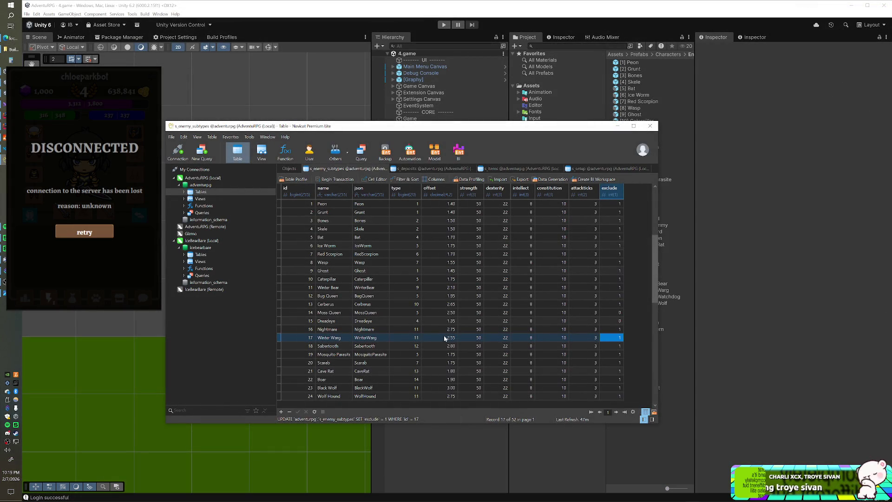
Step: Compare Dreadeye's 1.35 offset with the Bat's 1.70, then start the game in Unity play mode
double_click(443, 321)
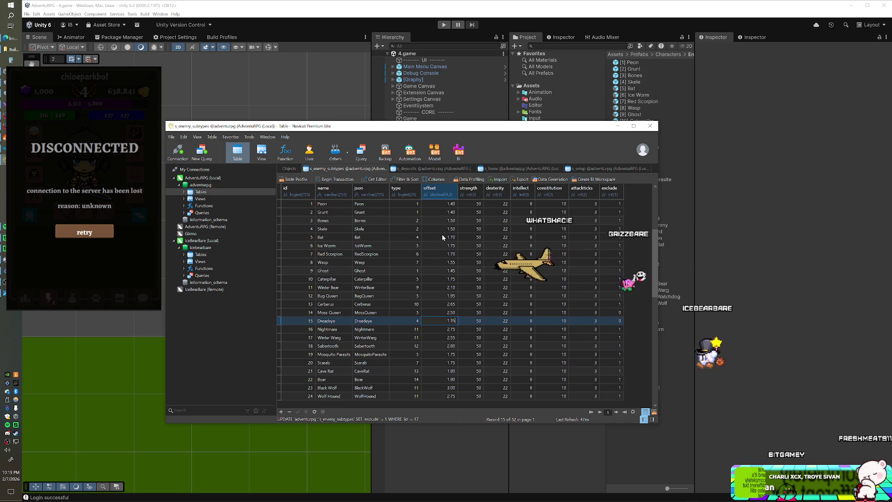
click(448, 236)
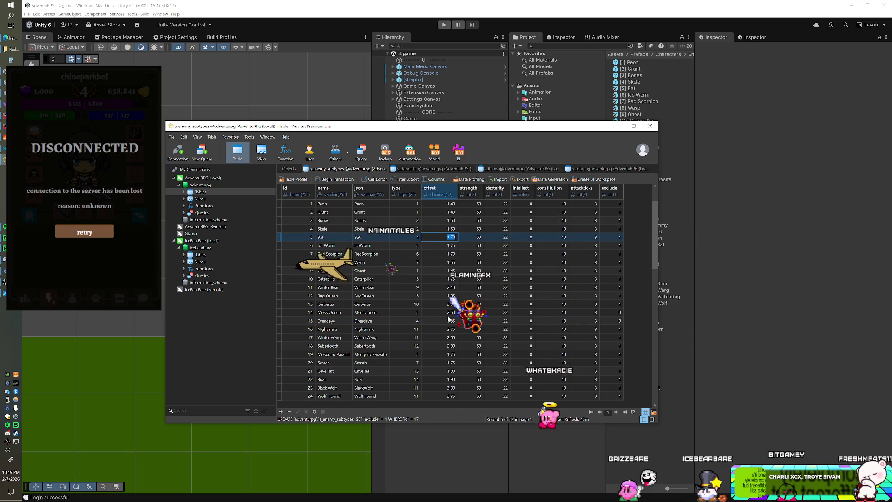
click(451, 320)
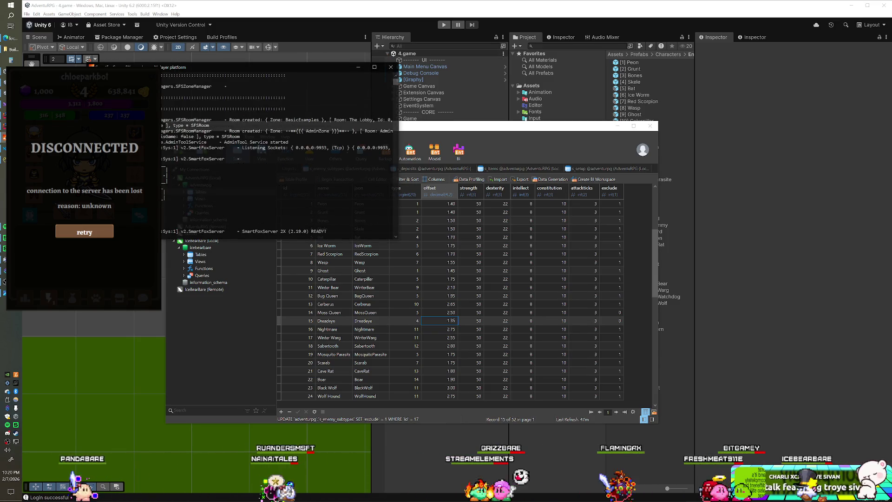
click(119, 295)
key(ctrl+p)
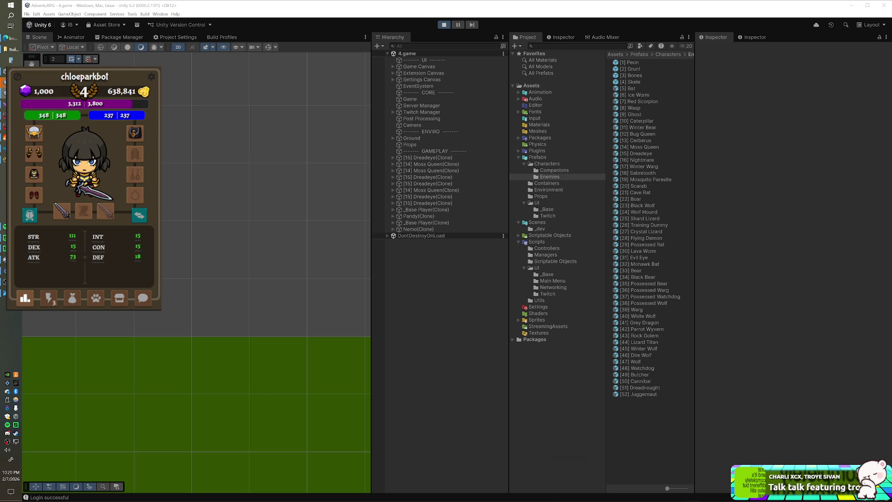
Step: Check the new Dreadeye collection entry, drink a Coffee from the bag, then revisit the entry
click(48, 297)
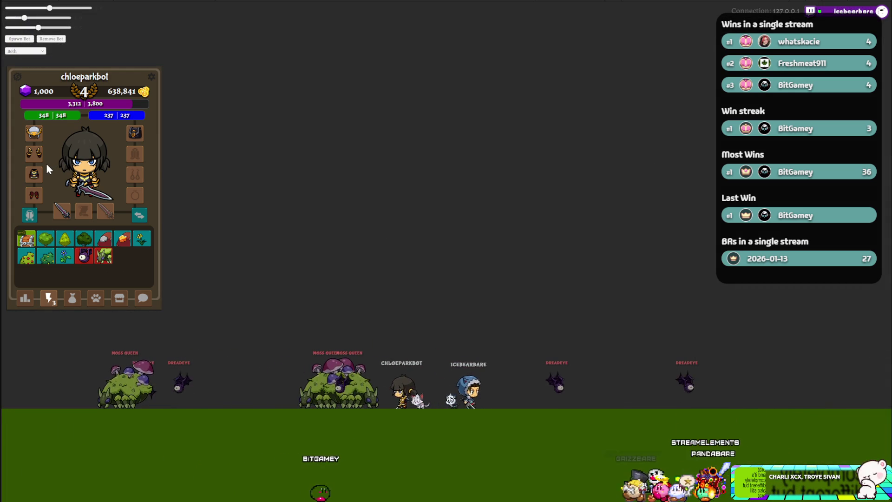
click(82, 258)
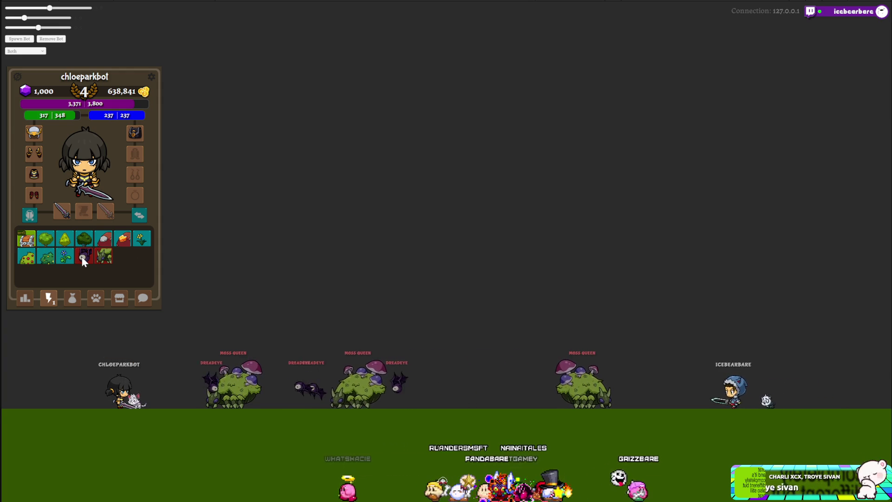
click(71, 301)
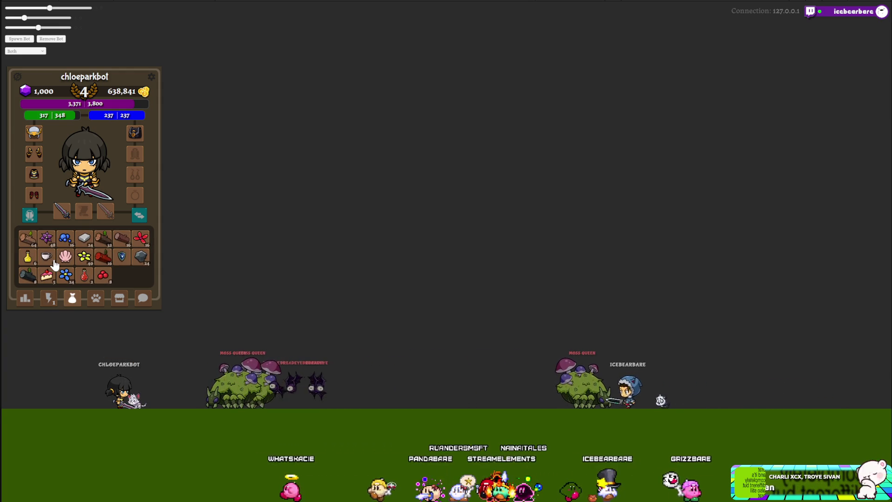
click(47, 258)
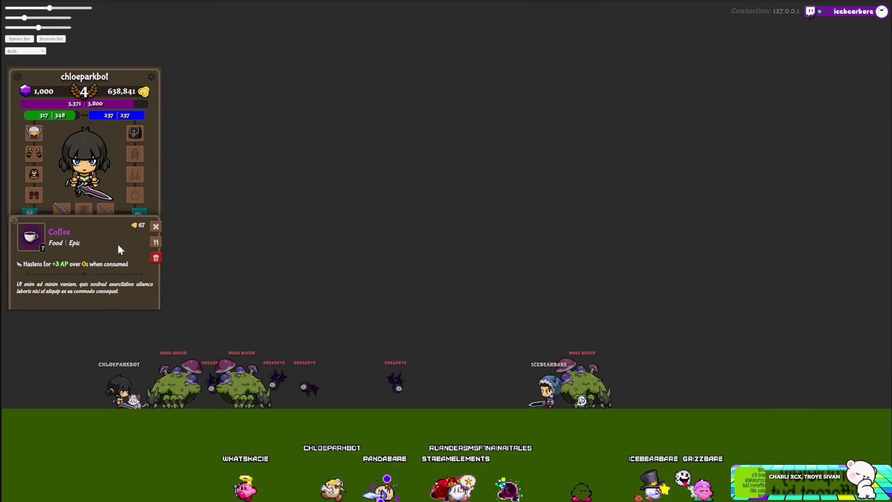
click(152, 255)
click(48, 298)
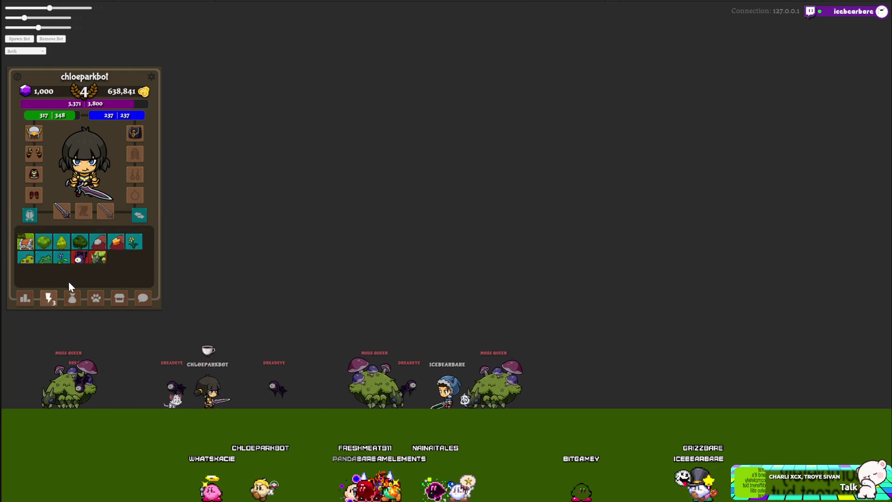
click(85, 259)
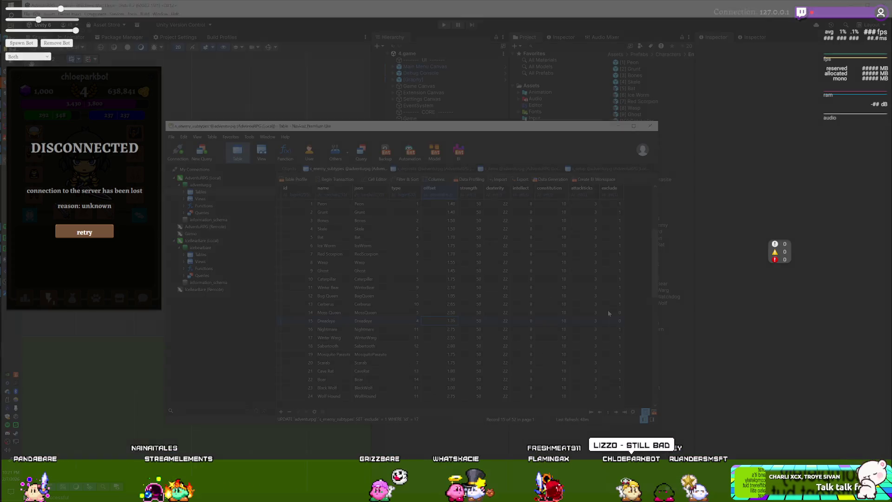
Step: Set exclude to 1 for the Moss Queen and Dreadeye rows
click(607, 310)
text(1)
key(Down)
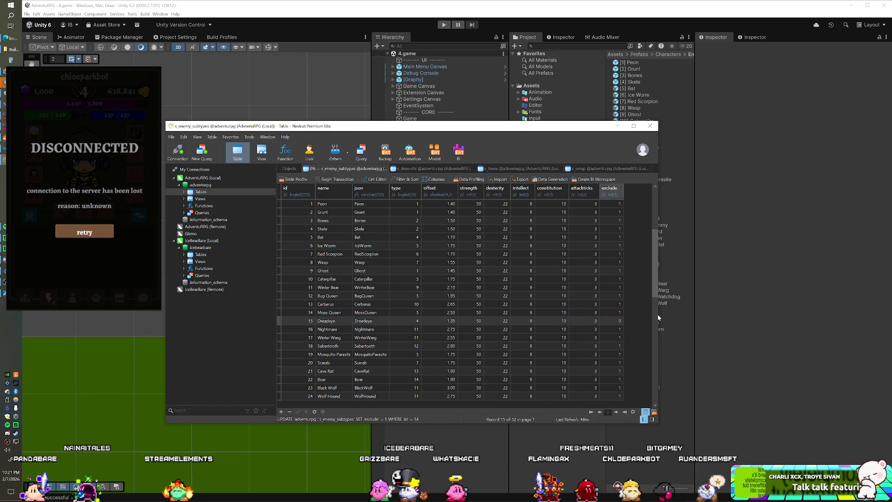
text(1)
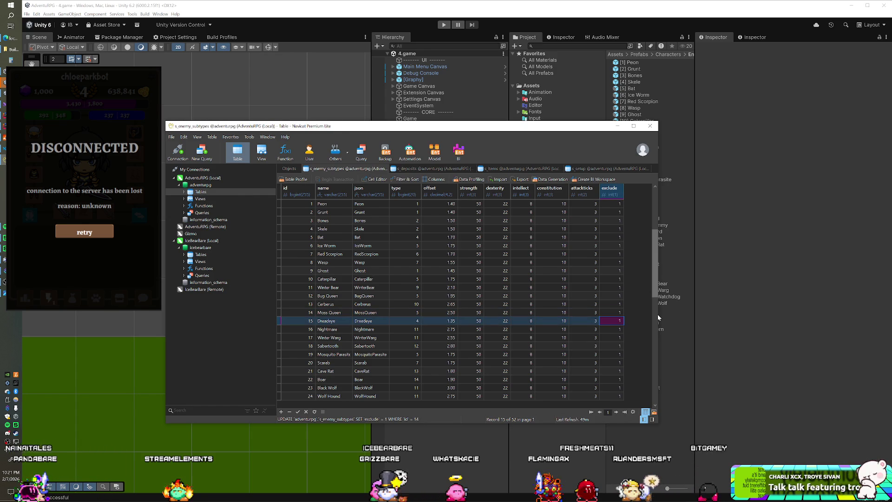
key(XF86AudioRaiseVolume)
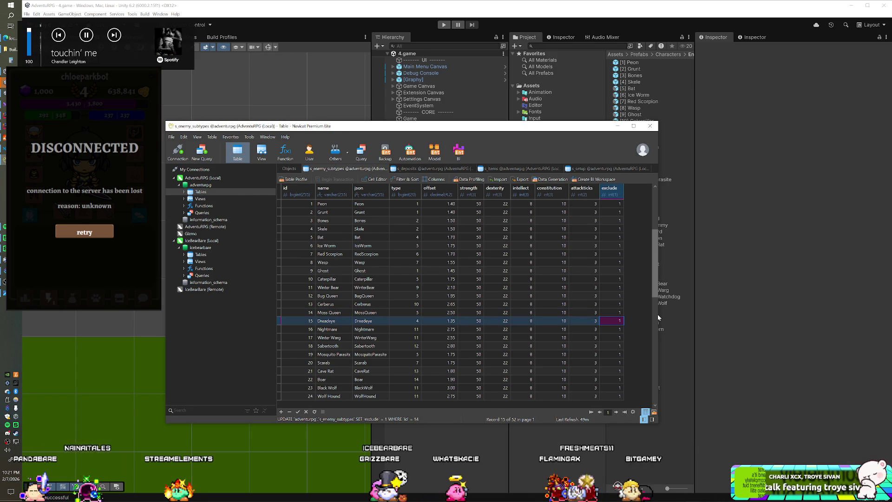
key(Down)
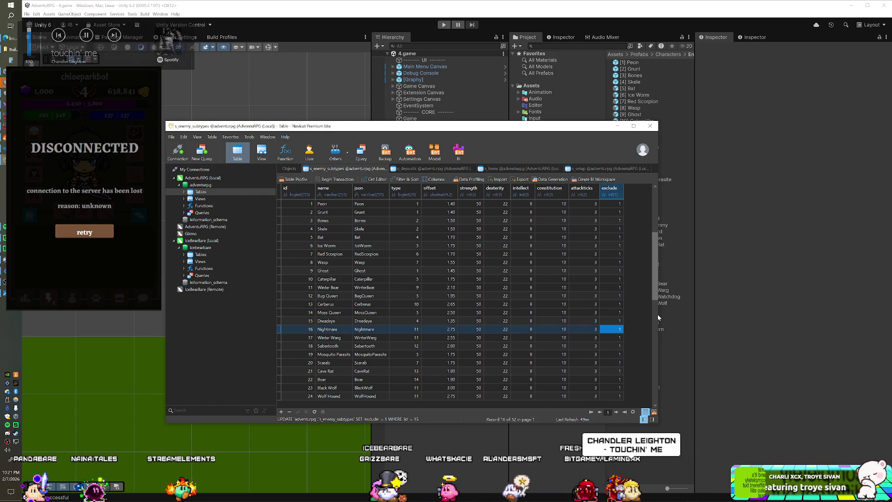
Step: Set exclude to 0 for Sabertooth, Mosquito Parasite, Scarab and Cave Rat
key(Down)
key(Down)
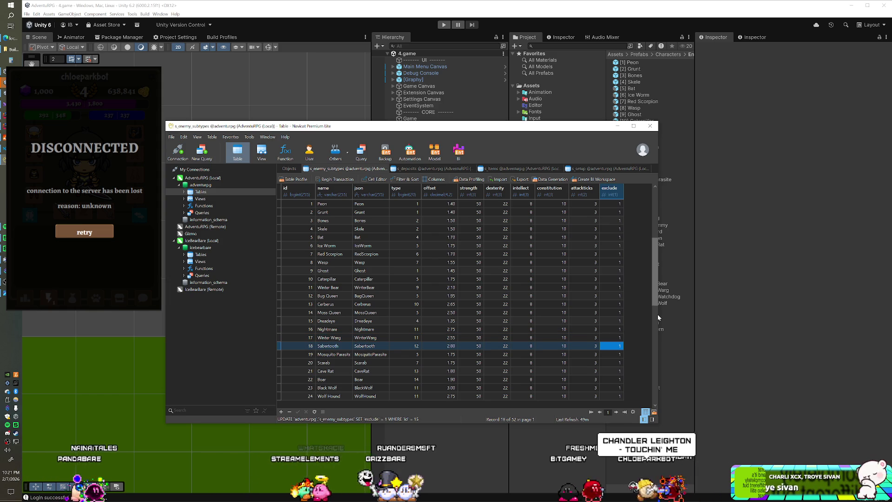
text(0)
key(Down)
text(0)
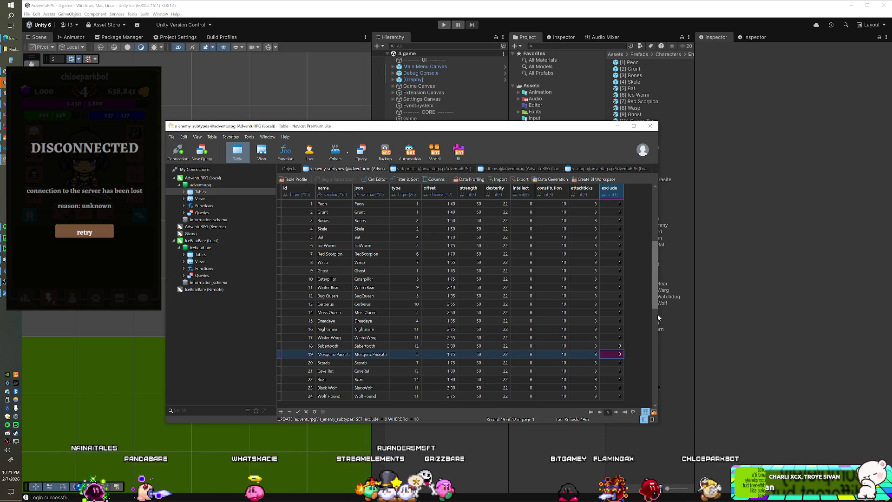
key(Down)
text(0)
key(Down)
text(0)
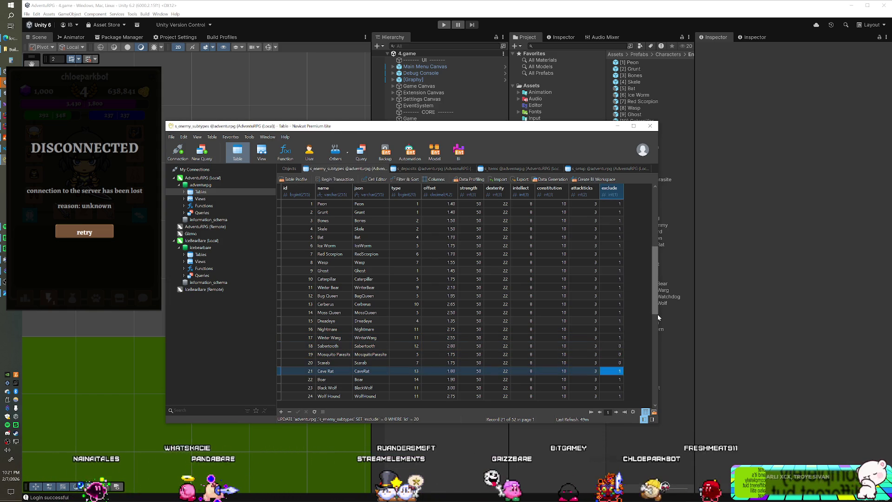
key(Return)
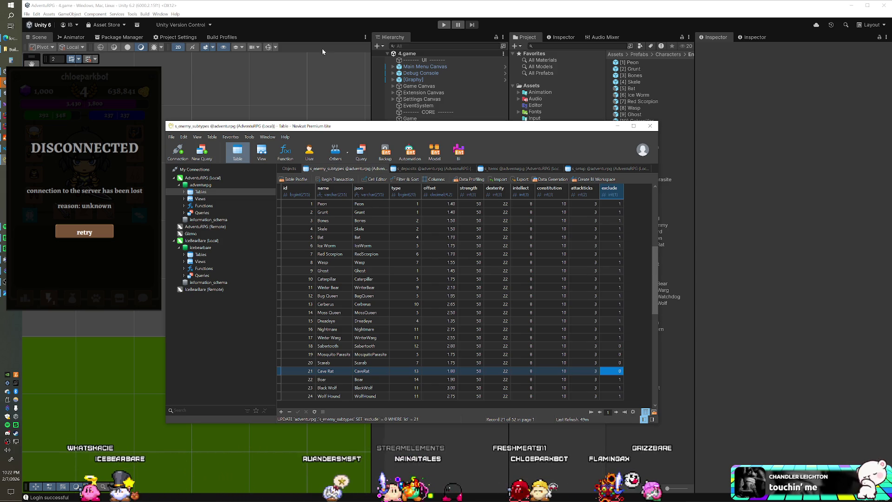
click(330, 19)
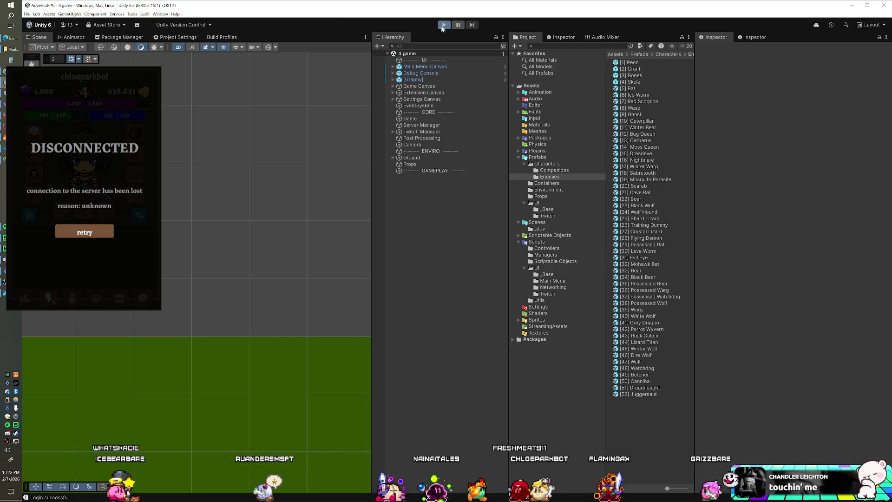
Step: Run the game again and check the collection for the newly spawned enemy types
click(442, 25)
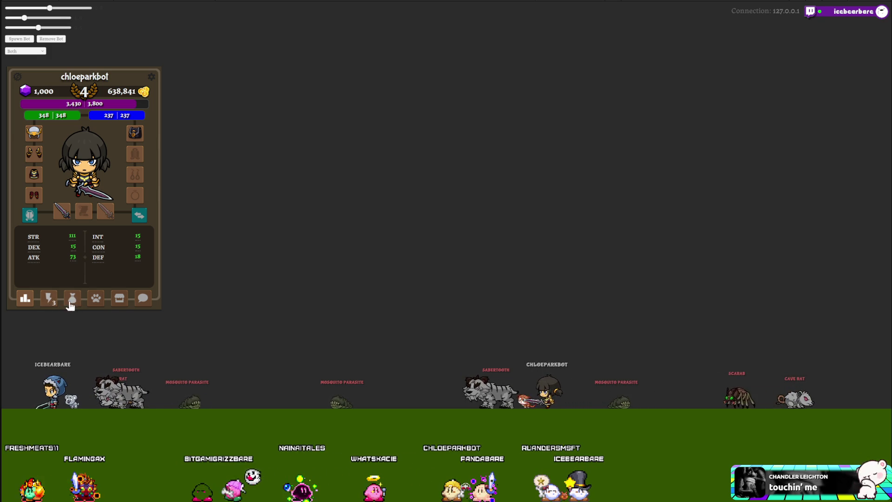
click(50, 300)
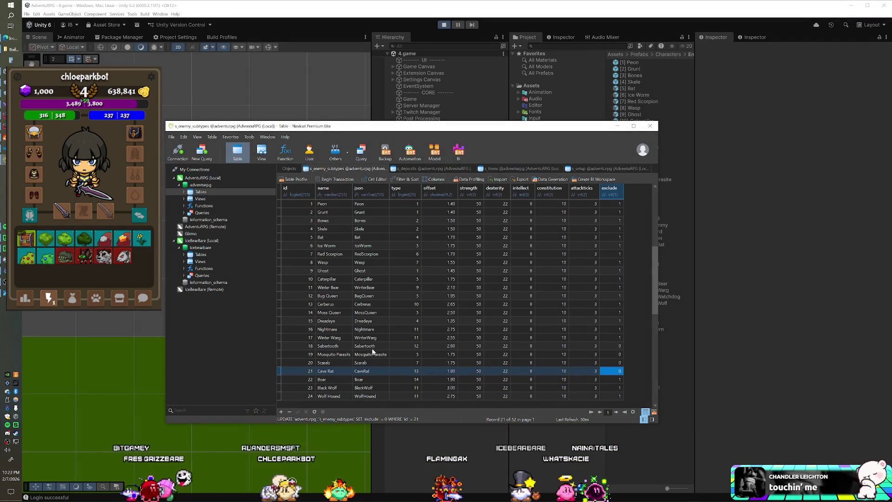
Step: Change the Mosquito Parasite's offset to 1.25 and return to the game's bag items
double_click(435, 355)
text(1.25)
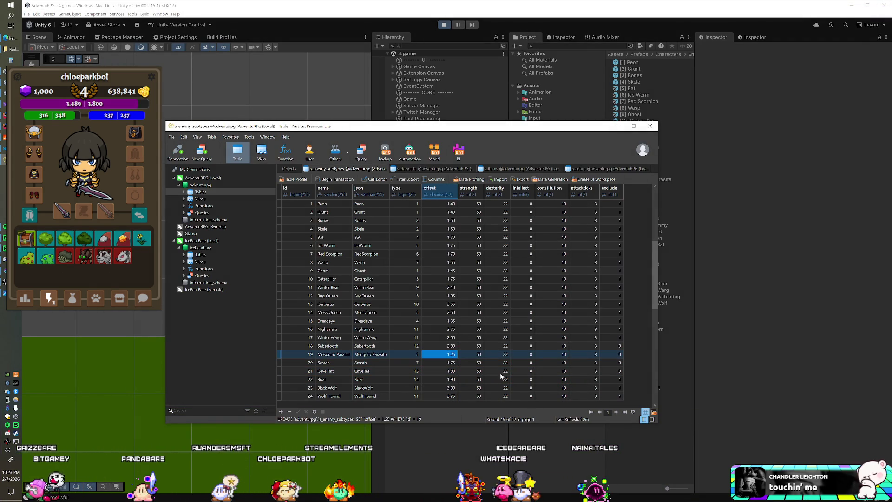
click(77, 302)
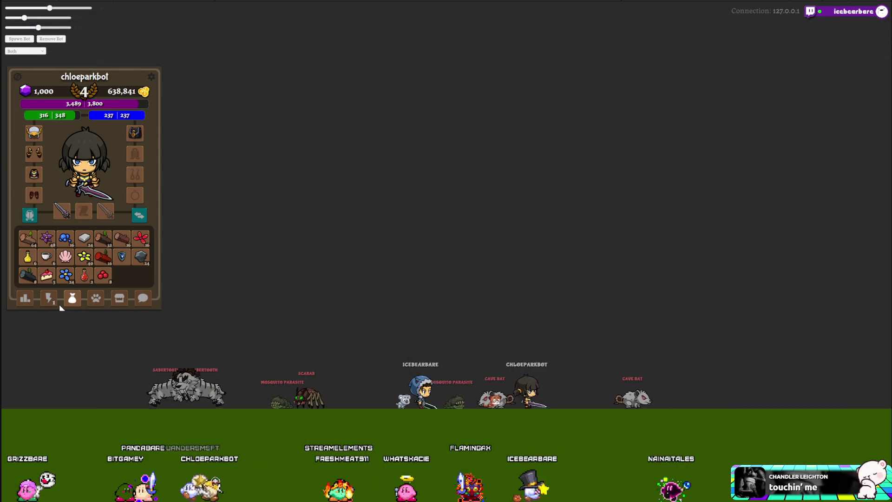
Step: Drink a Coffee and browse the shop's Food category
click(46, 256)
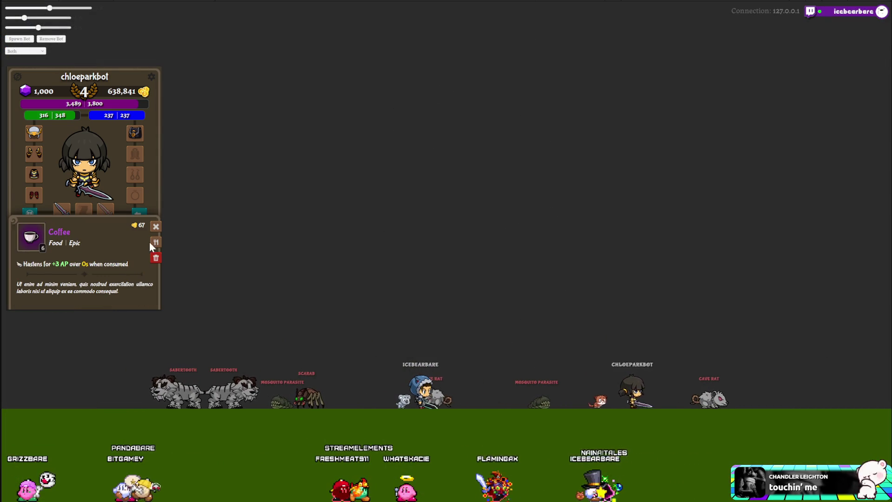
click(155, 242)
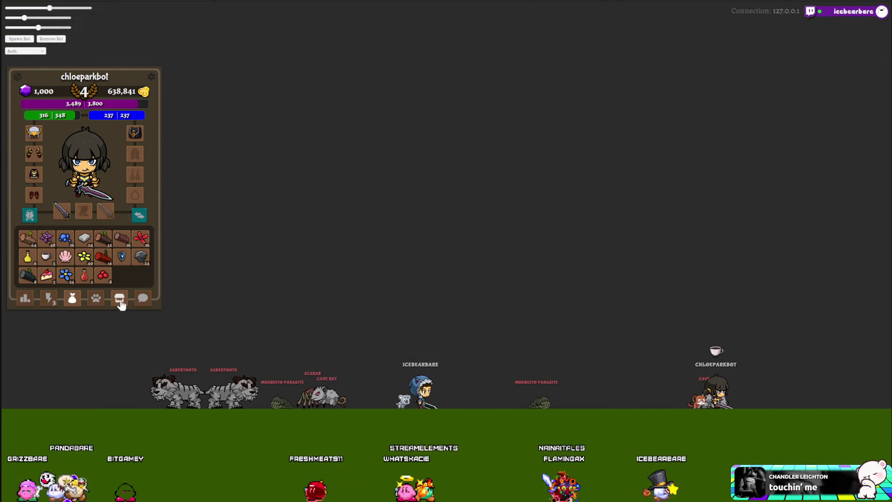
click(119, 298)
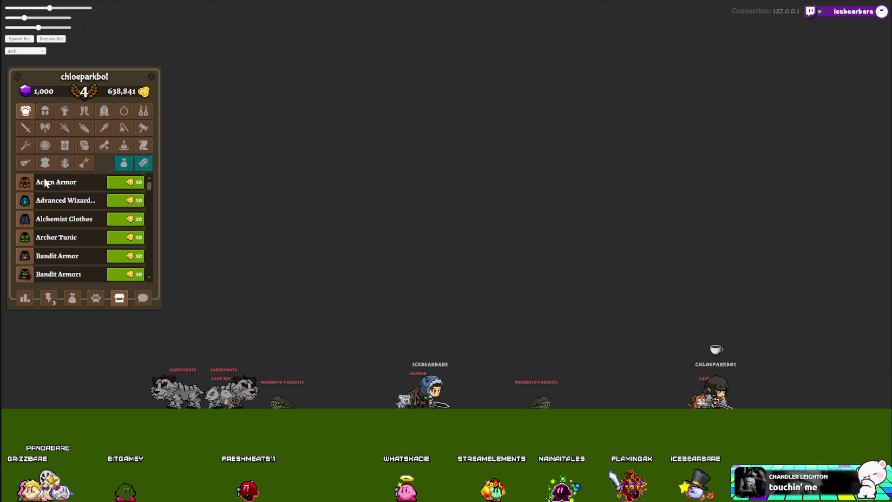
click(25, 162)
scroll(49, 239, down, 5)
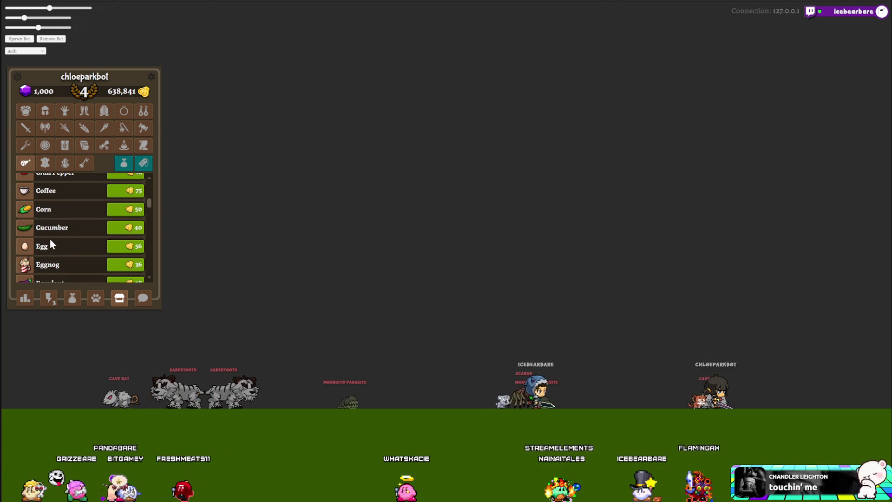
Step: Buy ten Coffees from the shop, then use one of the character's abilities
click(125, 193)
click(125, 195)
click(125, 195)
click(126, 195)
click(126, 195)
click(126, 195)
click(125, 195)
click(126, 195)
click(125, 195)
click(125, 195)
click(126, 195)
click(126, 195)
click(125, 195)
click(126, 195)
click(126, 195)
click(126, 196)
click(47, 299)
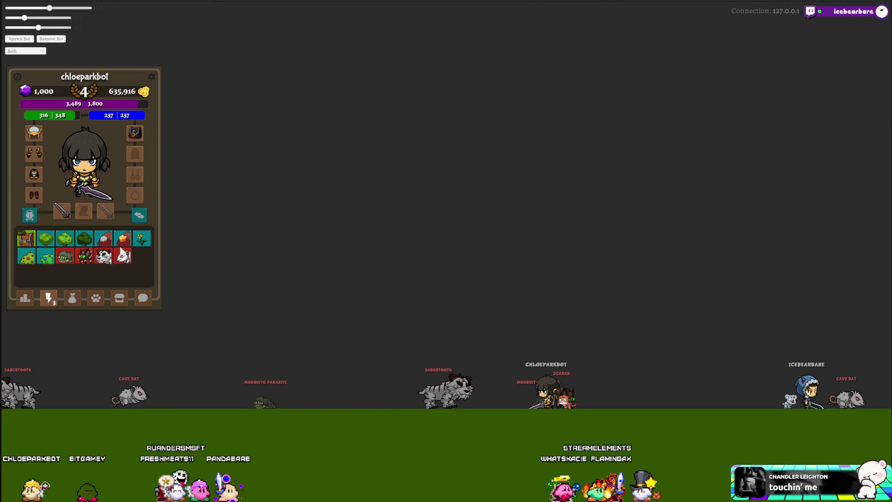
click(85, 258)
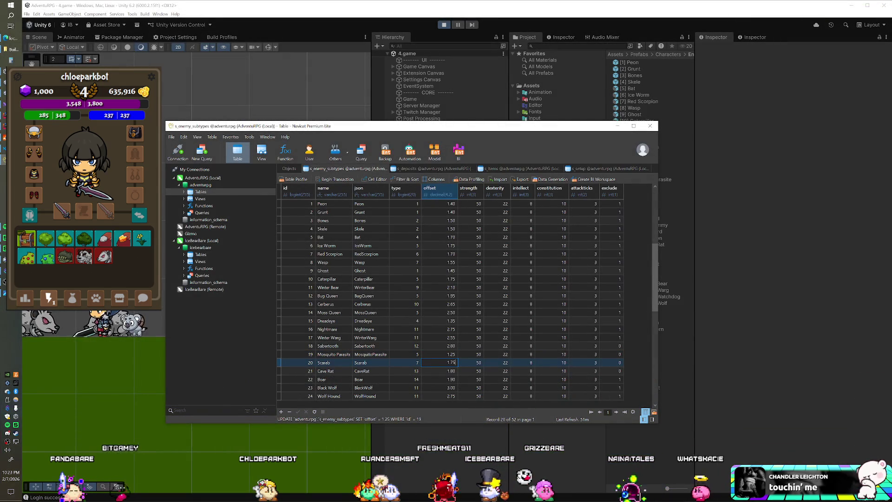
Step: Save the Scarab's offset as 1.66 and minimize Navicat to watch the game
text(66)
key(Return)
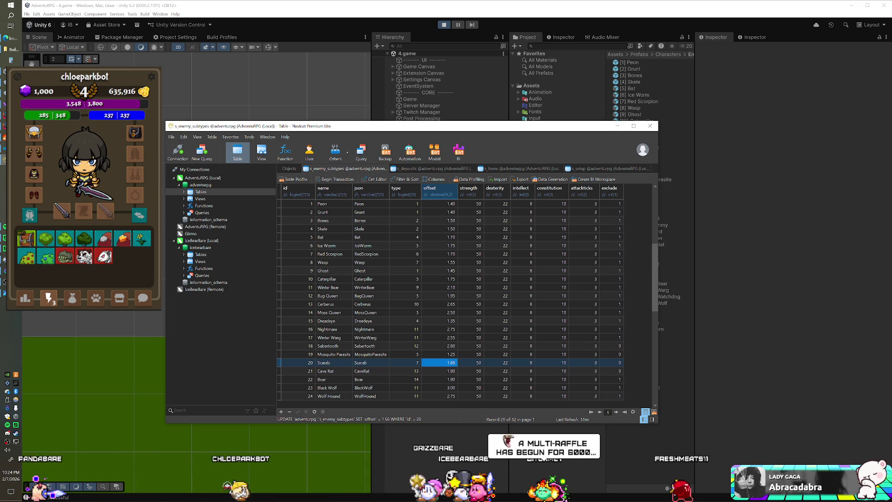
click(145, 246)
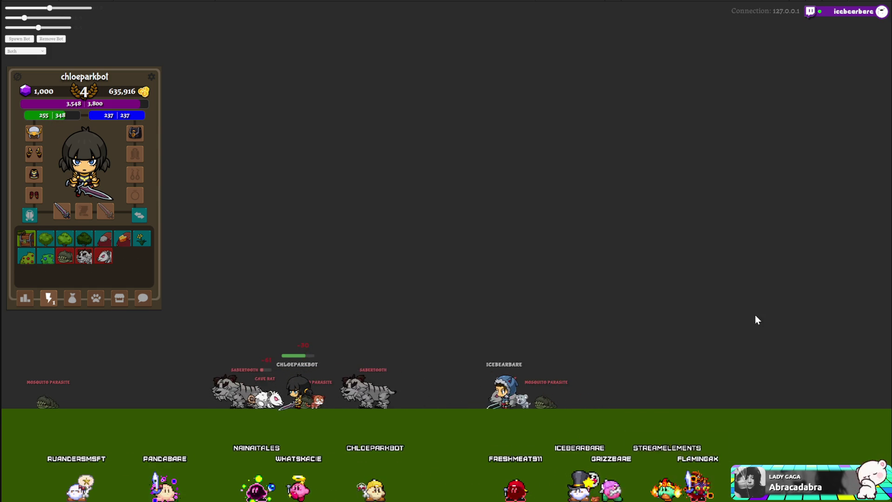
Step: Drink one Coffee from the bag and use a ready ability, then bring Navicat back
click(72, 297)
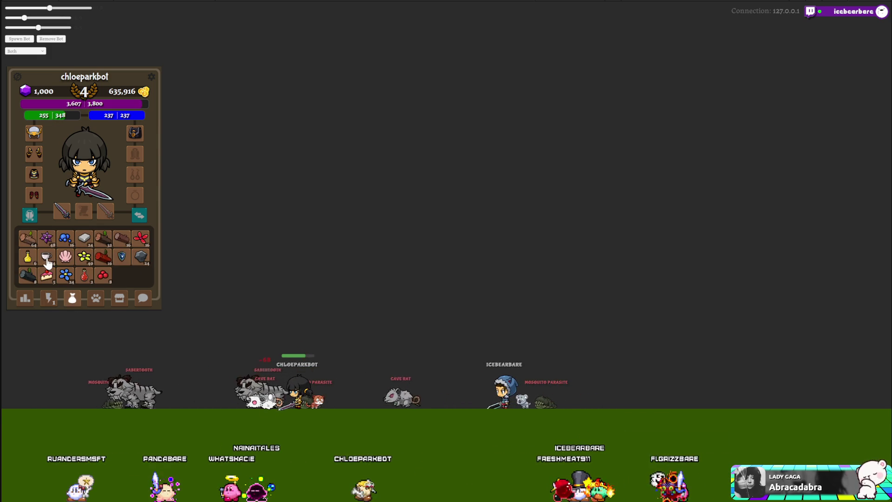
click(35, 239)
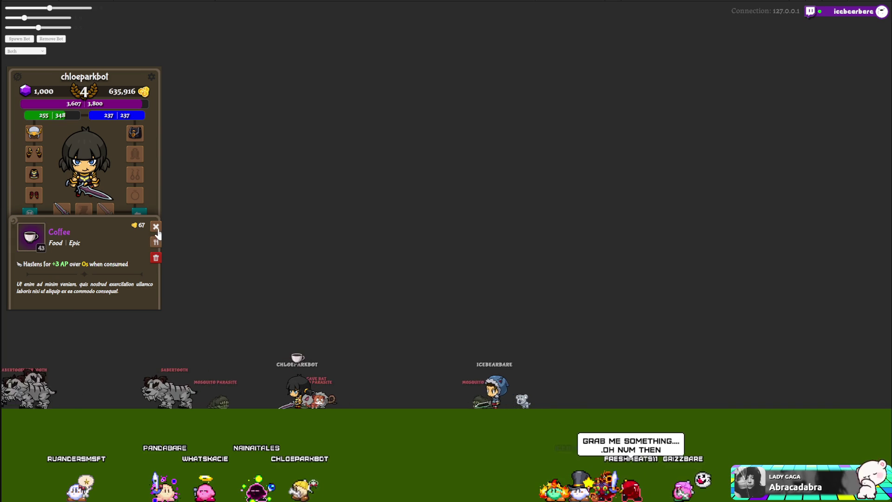
click(156, 244)
click(48, 298)
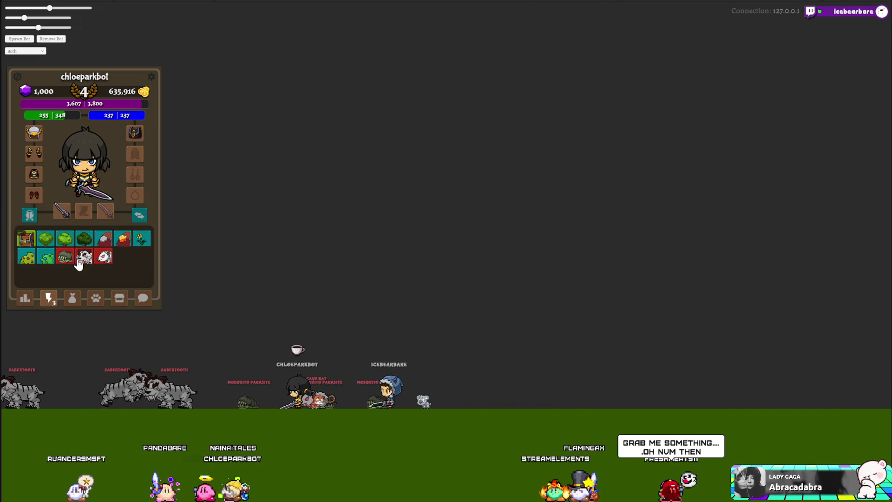
click(84, 259)
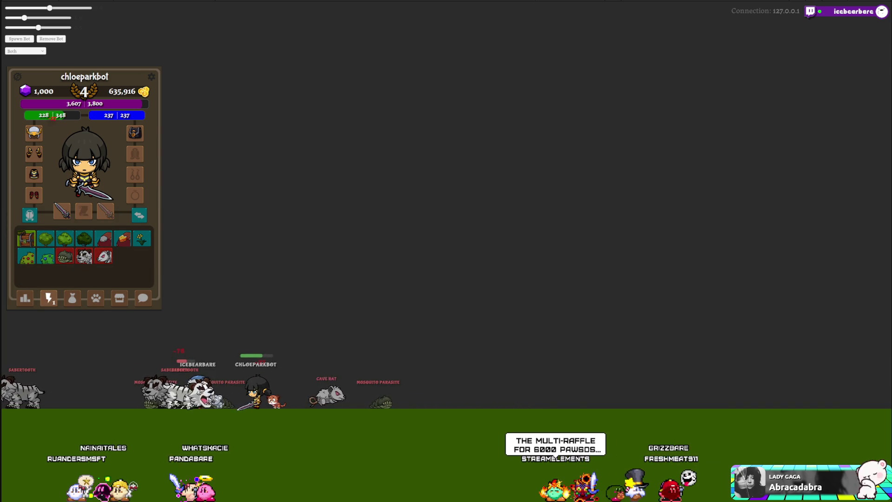
key(alt+Tab)
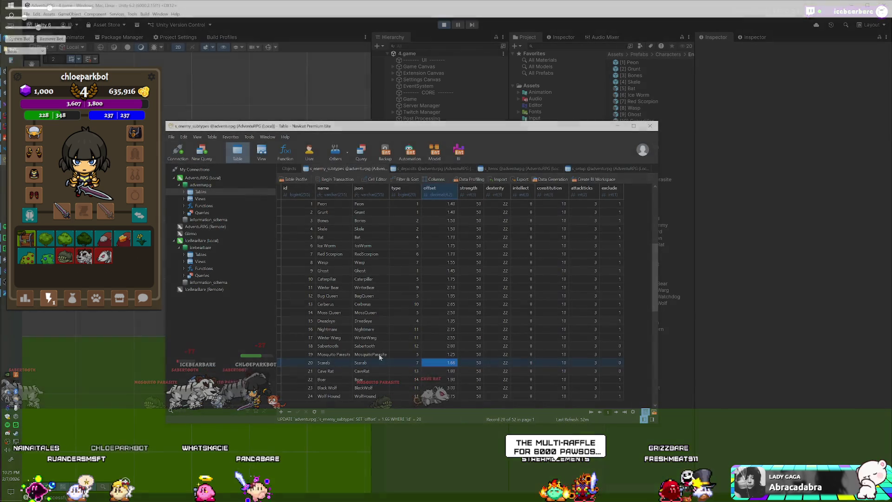
Step: Change the Sabertooth offset from 2.80 to 1.80, save it, and stop the game
double_click(439, 345)
key(Delete)
text(1)
key(Return)
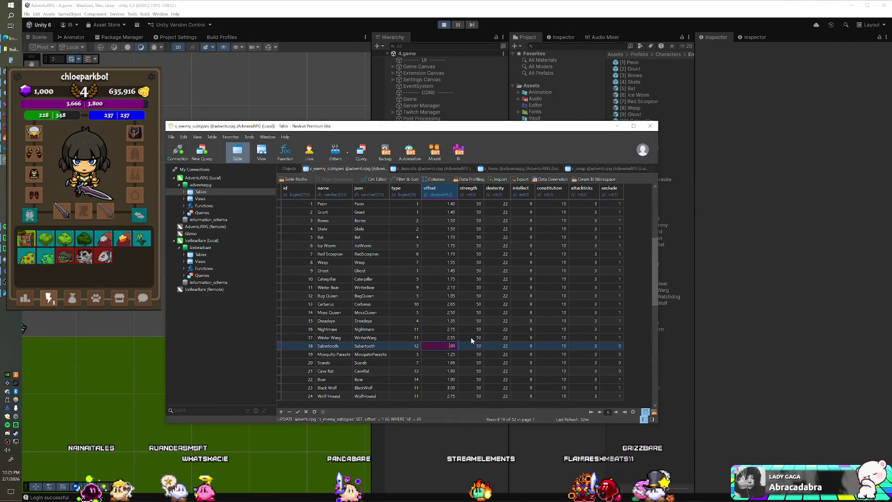
key(ctrl+s)
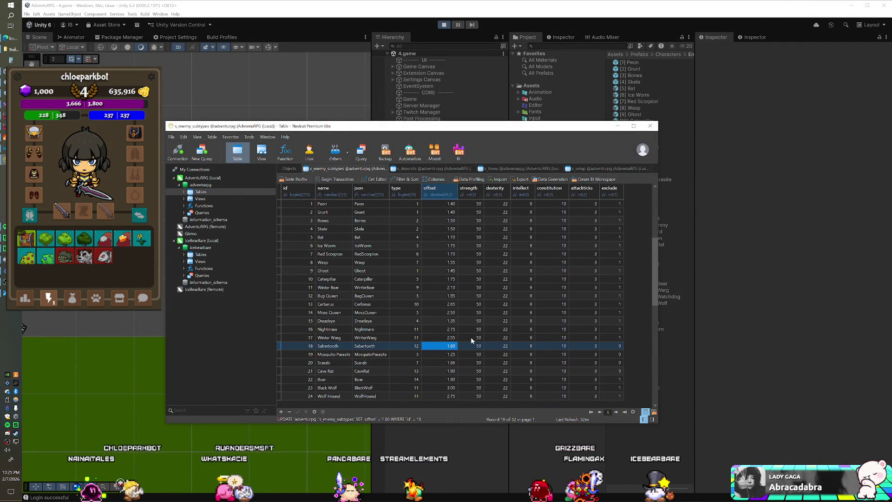
key(alt+Tab)
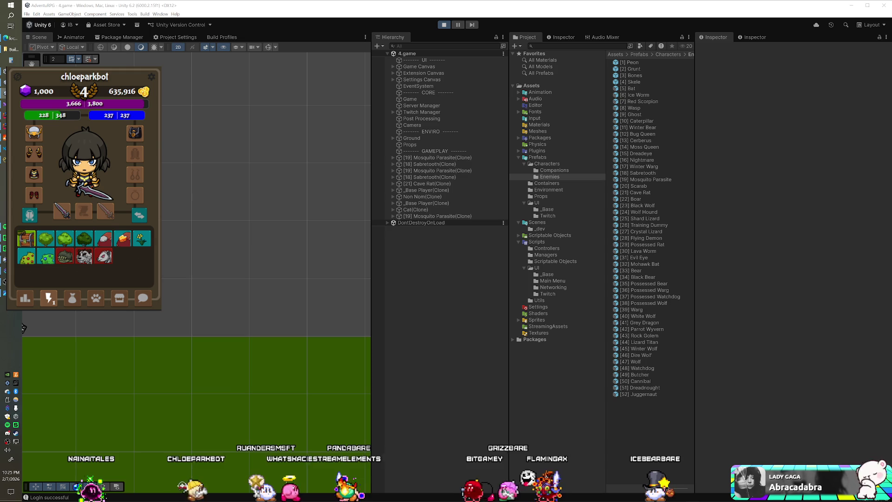
key(alt+Tab)
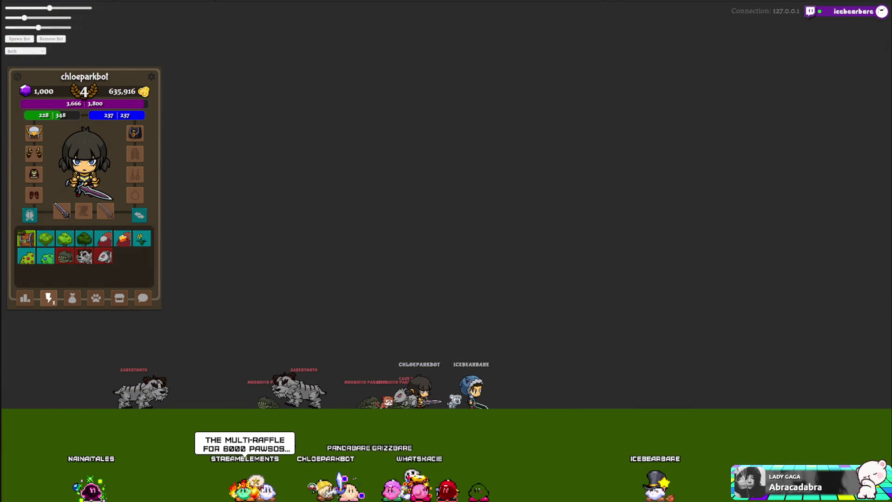
key(alt+Tab)
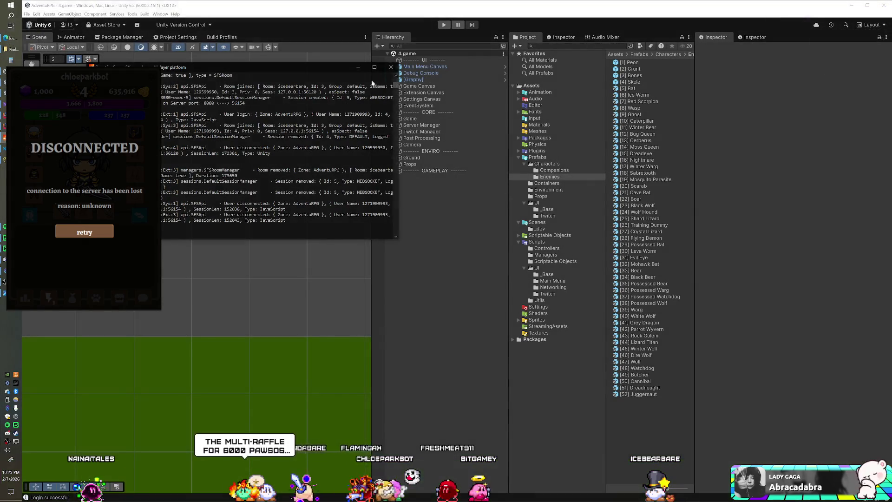
Step: Close the server console and restart the game in play mode
click(391, 68)
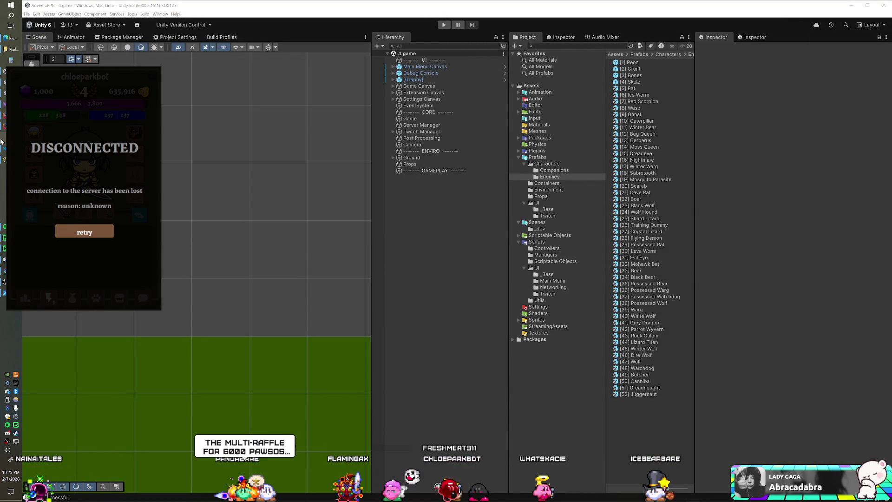
click(310, 31)
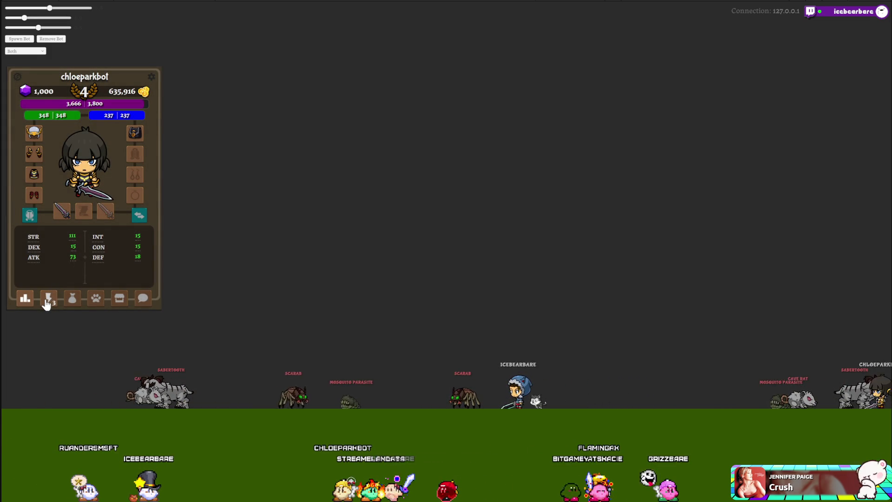
Step: Use the Mosquito Parasite ability, then have the character drink a Coffee from the bag
click(47, 302)
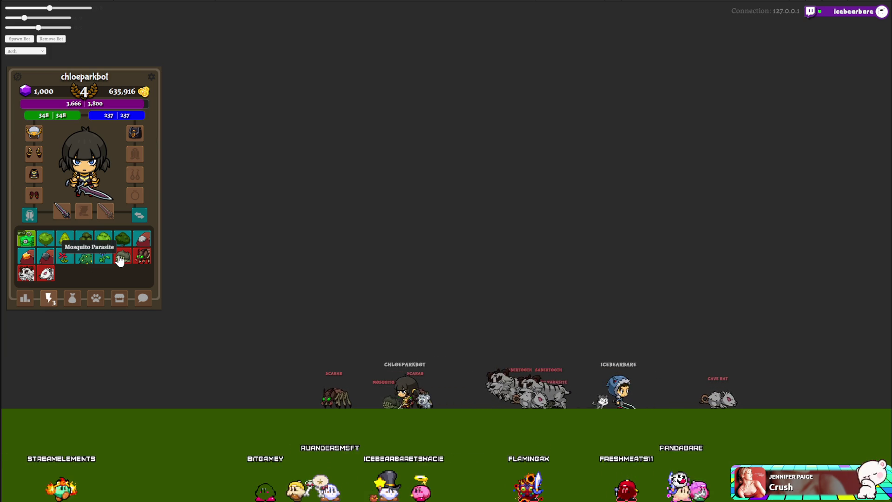
click(120, 259)
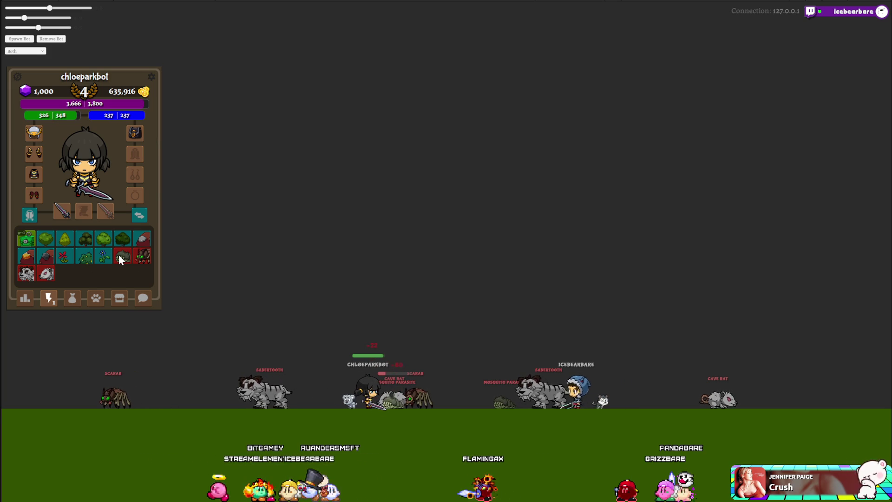
click(72, 297)
click(44, 262)
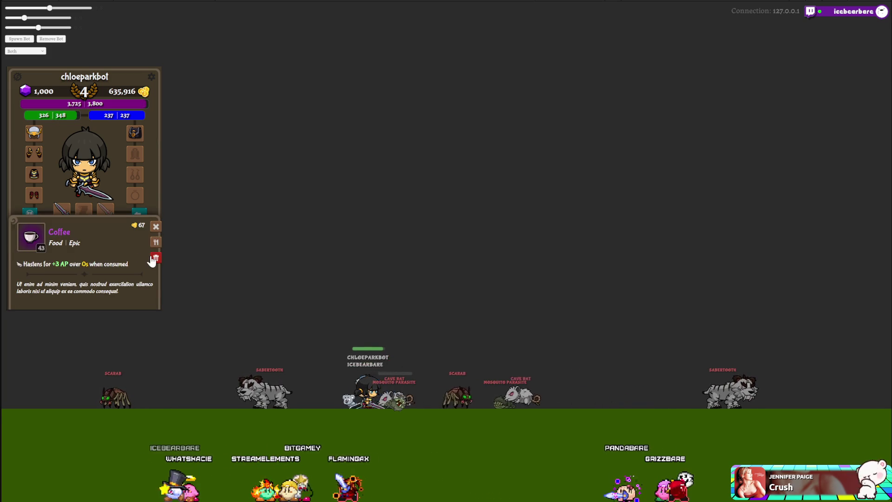
click(155, 227)
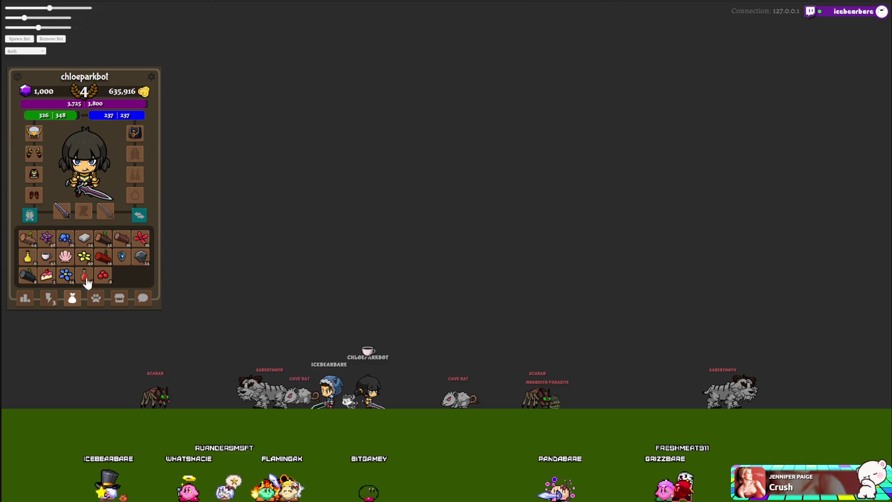
Step: Fire the remaining ready abilities from the lightning tab at the enemies
click(49, 298)
click(122, 257)
click(141, 257)
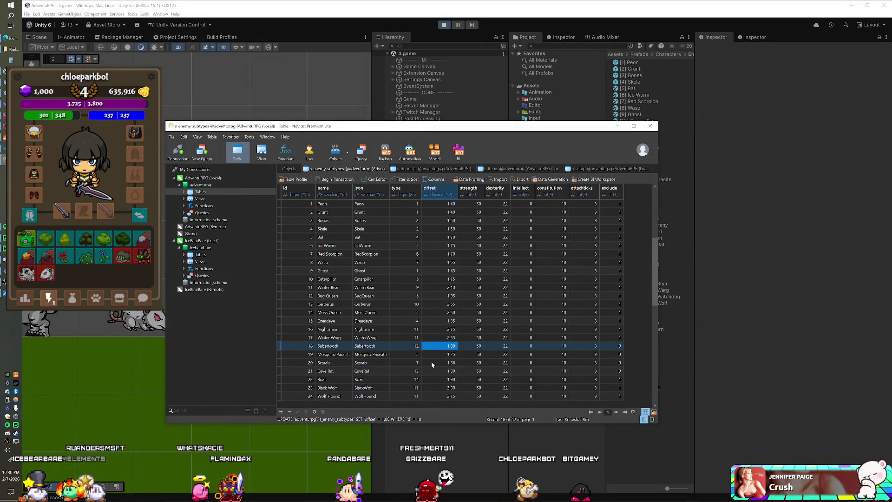
Step: Edit Scarab's offset to 1.90, then have the character drink another Coffee in-game
double_click(423, 362)
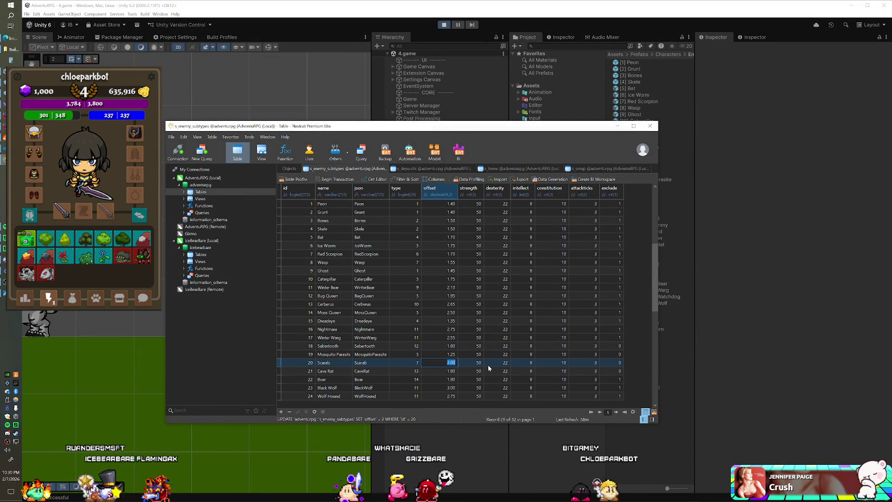
text(1.9)
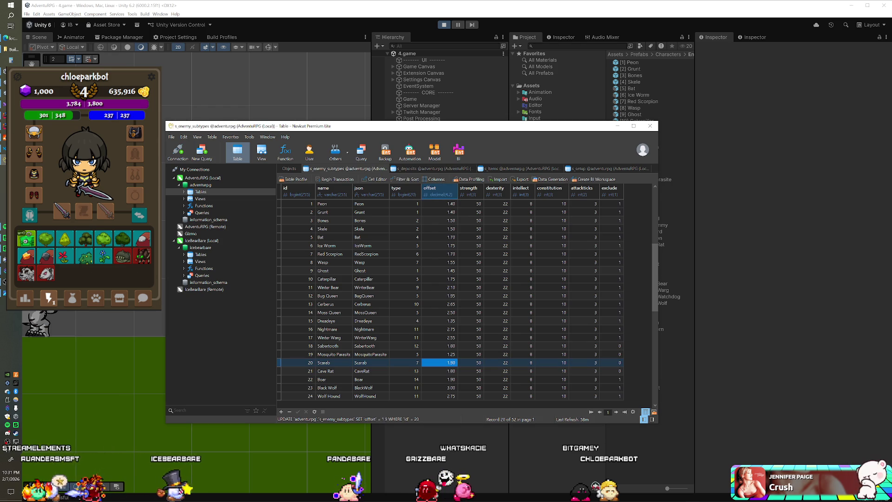
click(69, 299)
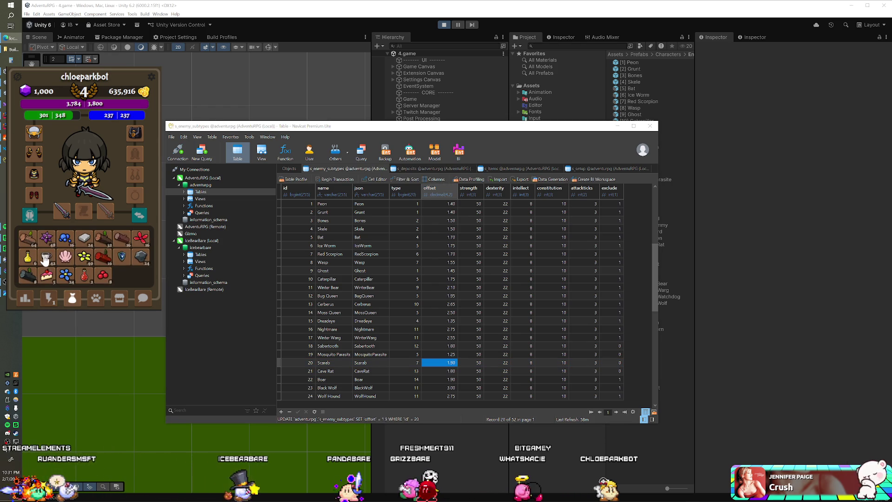
click(46, 255)
click(156, 242)
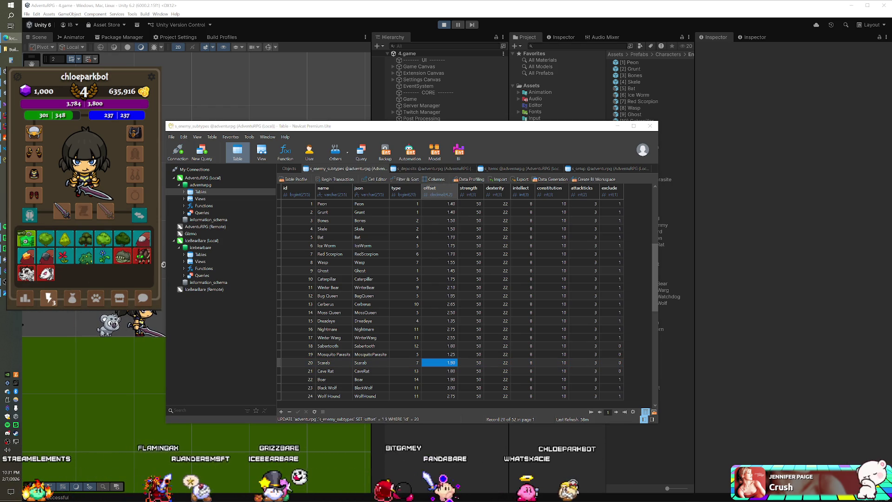
click(23, 328)
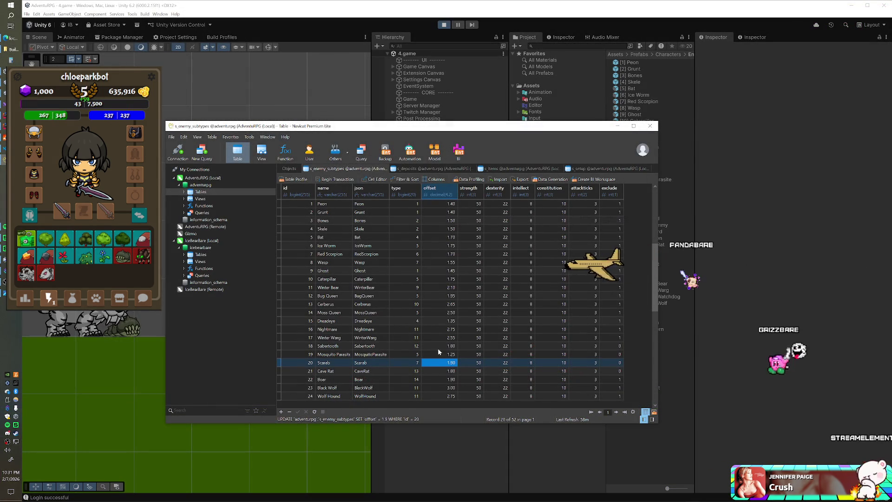
Step: Change Sabertooth's offset from 1.80 to 2.30, save it, and stop Unity's Play mode
double_click(440, 346)
text(2.3)
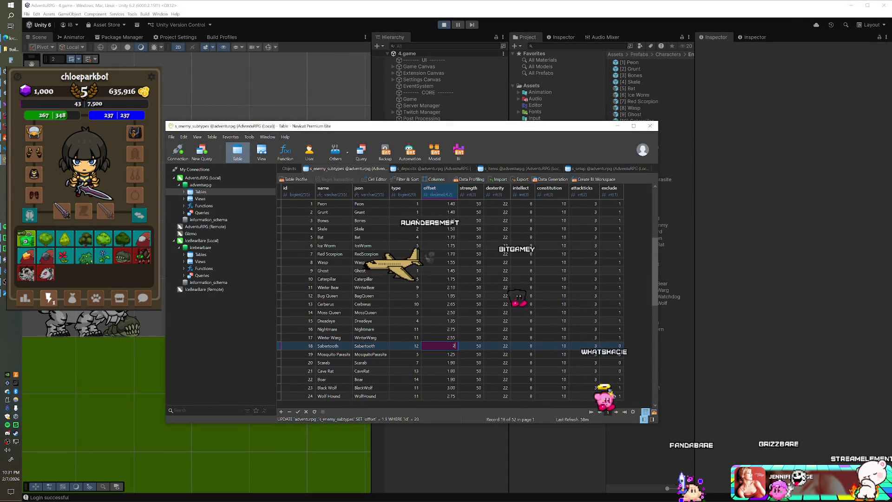
key(Return)
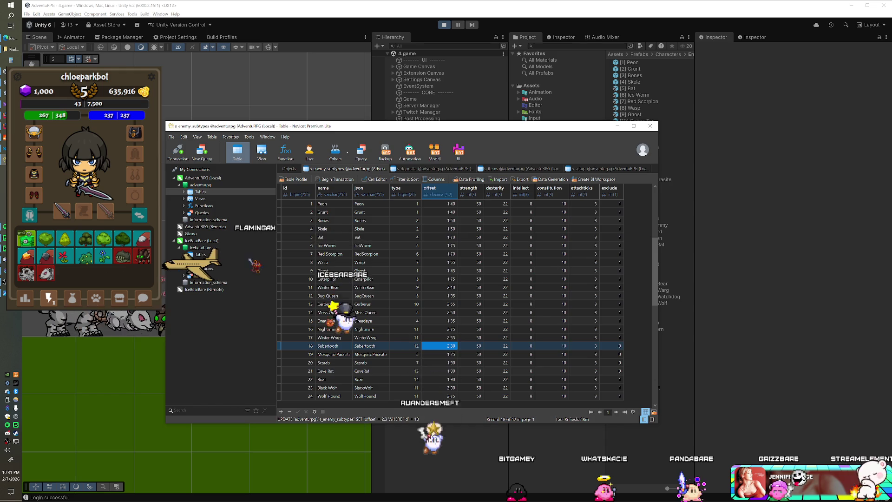
key(alt+Tab)
key(ctrl+p)
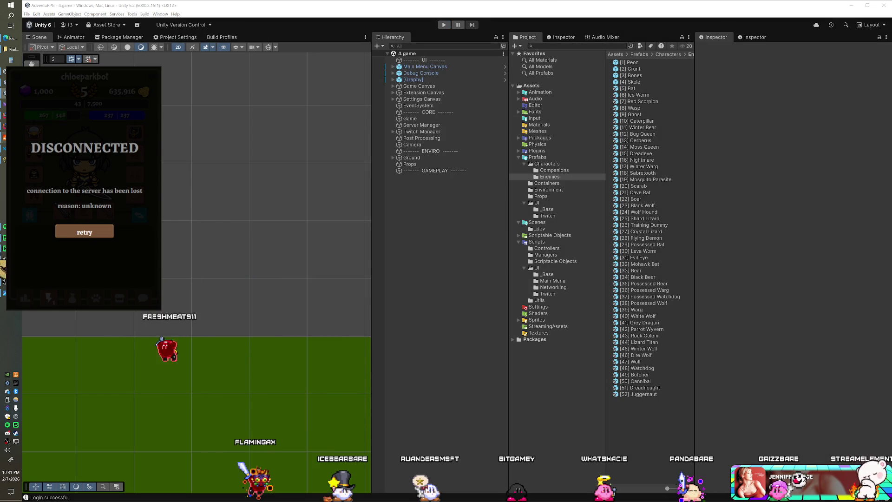
Step: Close the game server console window so the server restarts
key(alt+Tab)
click(409, 85)
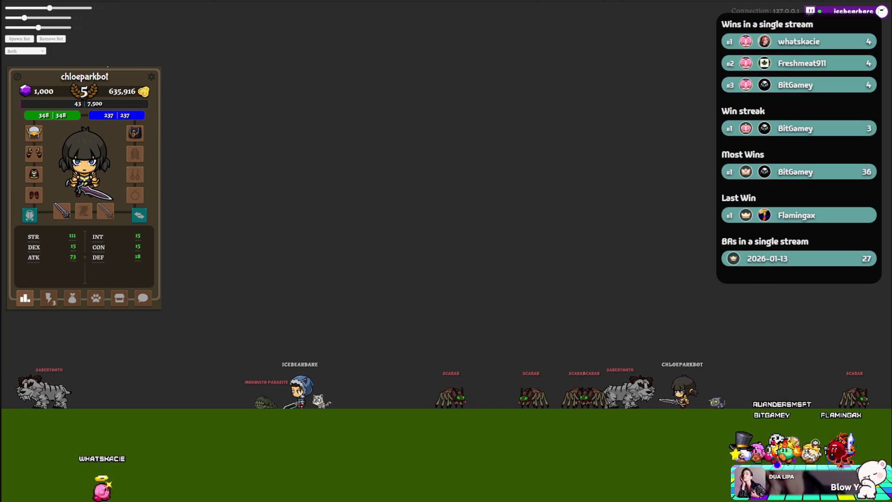
Step: Show the creature grid in the game panel and use the Scarab item from it
click(48, 297)
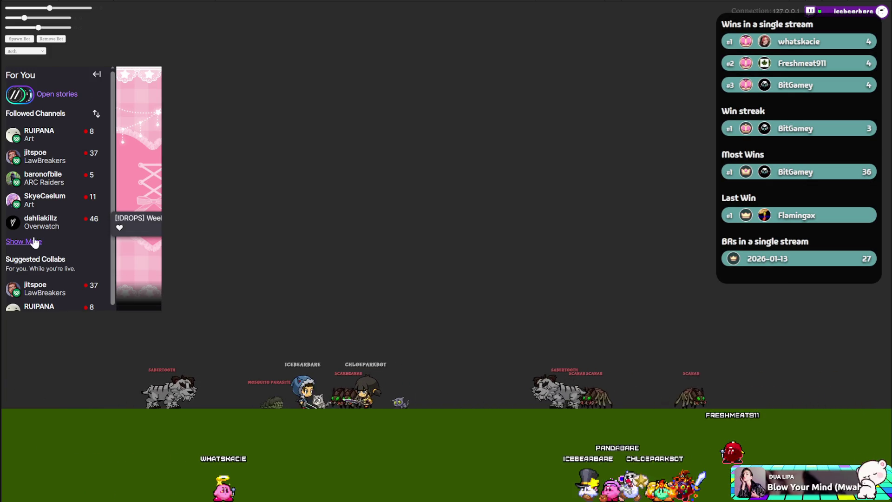
click(35, 242)
scroll(58, 232, down, 1)
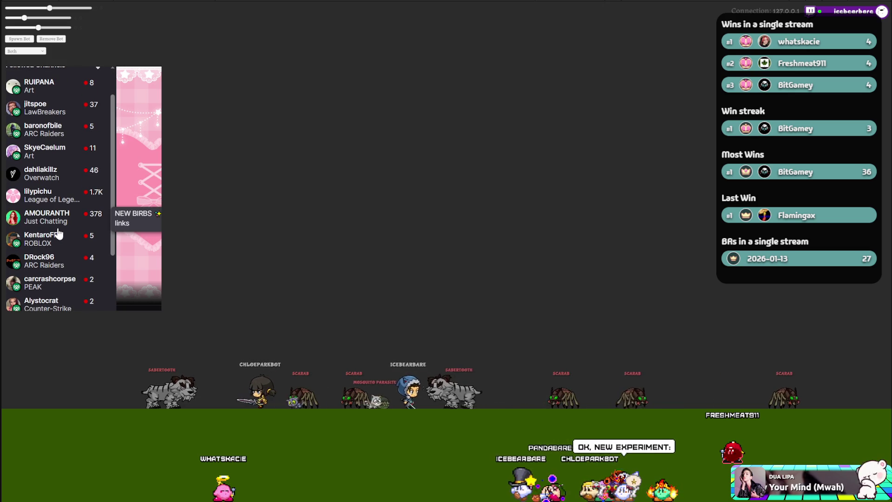
scroll(58, 232, up, 1)
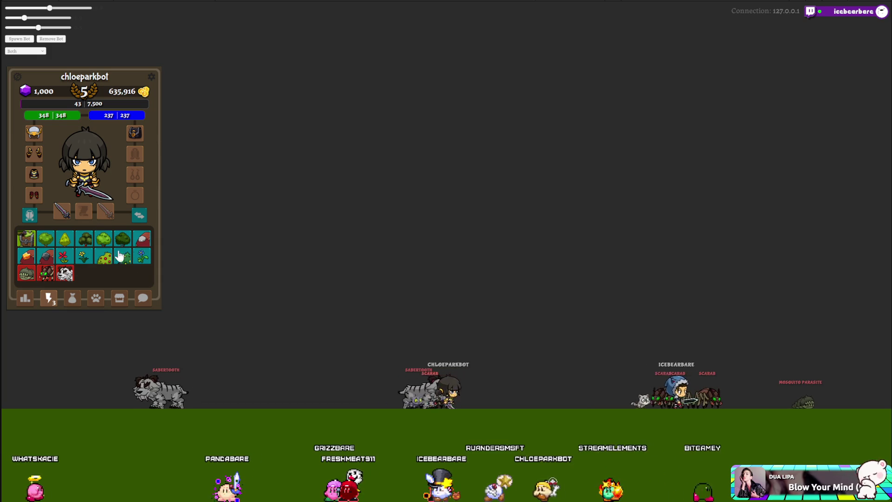
click(45, 277)
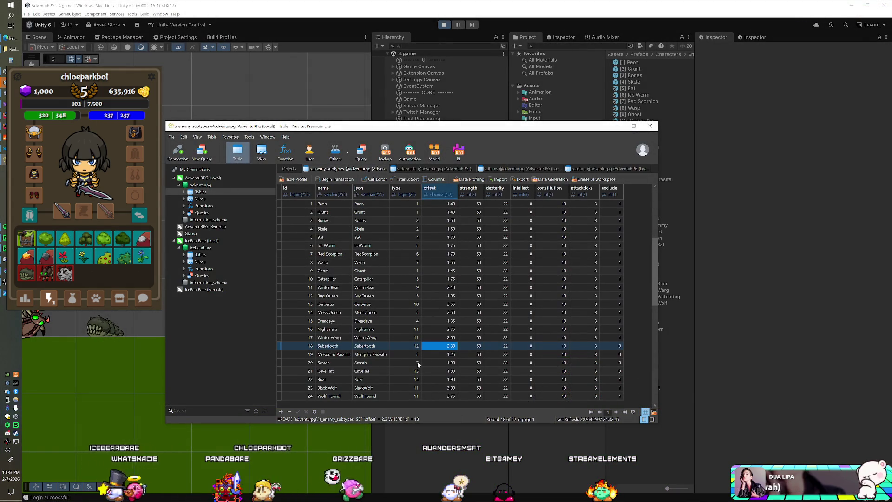
Step: Save Scarab's offset as 1.66 and have the character drink a Coffee
click(439, 363)
text(1.6)
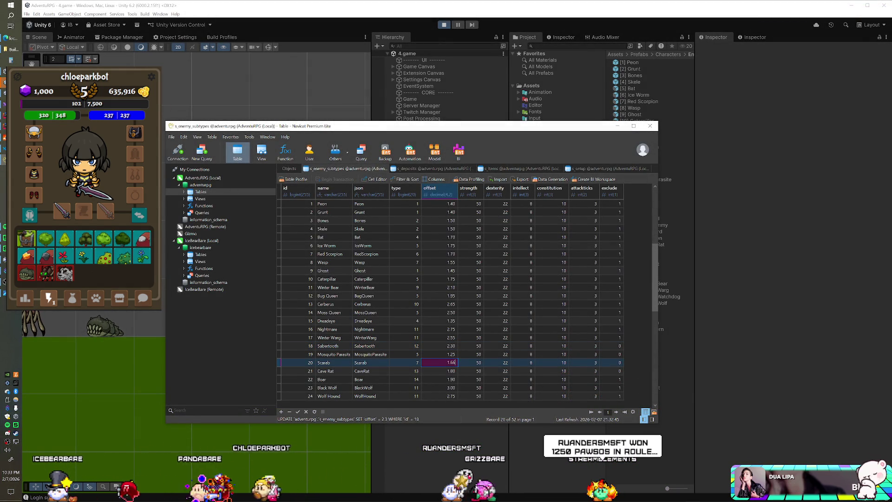
key(Return)
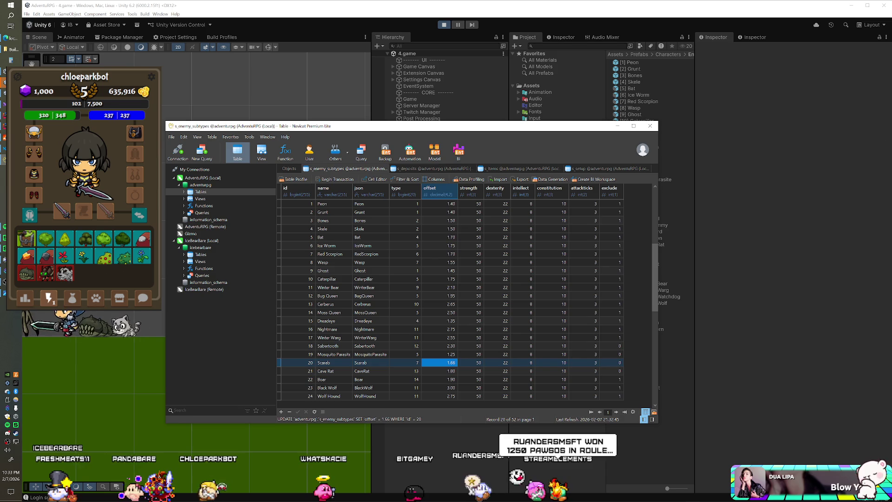
click(72, 298)
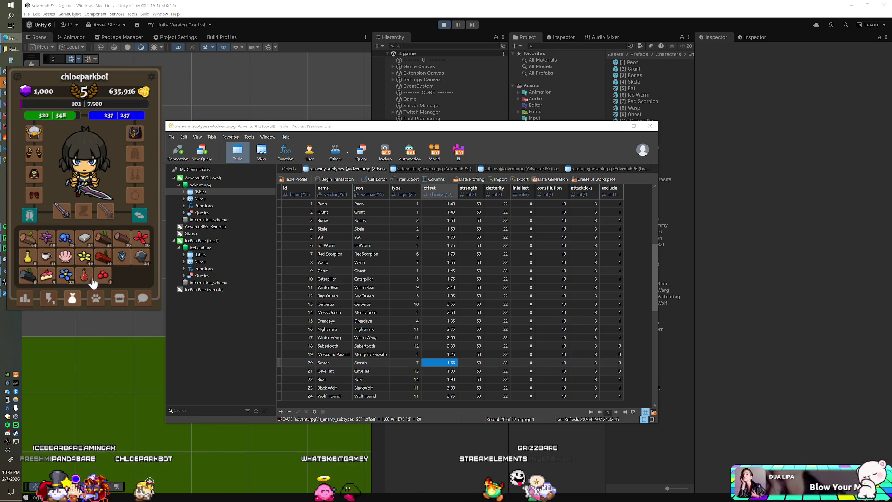
click(46, 256)
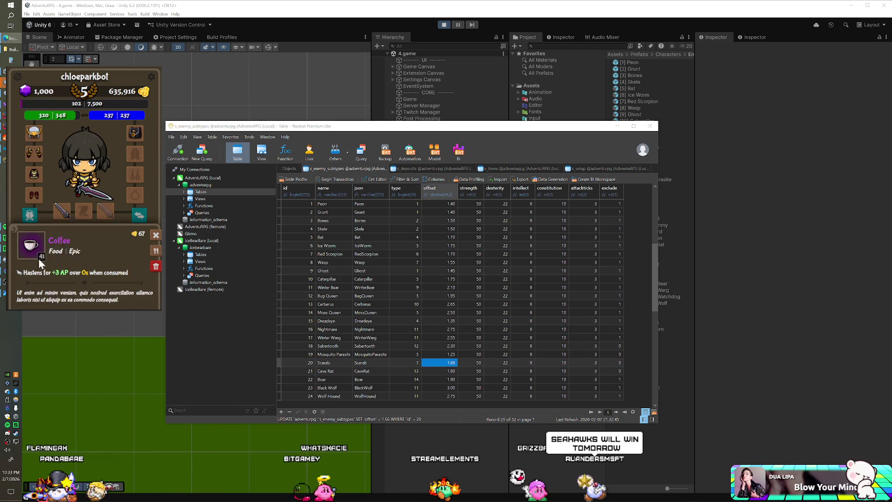
click(157, 244)
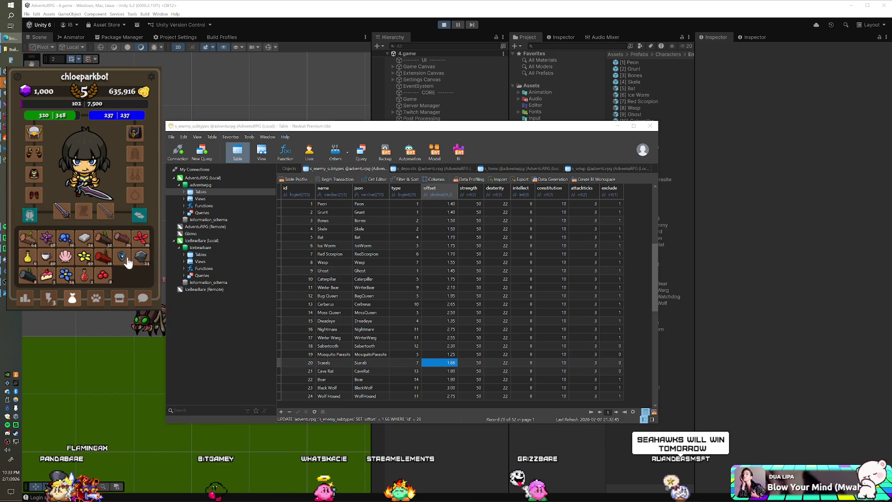
Step: Spawn a raccoon creature onto the field from the creature grid
click(49, 297)
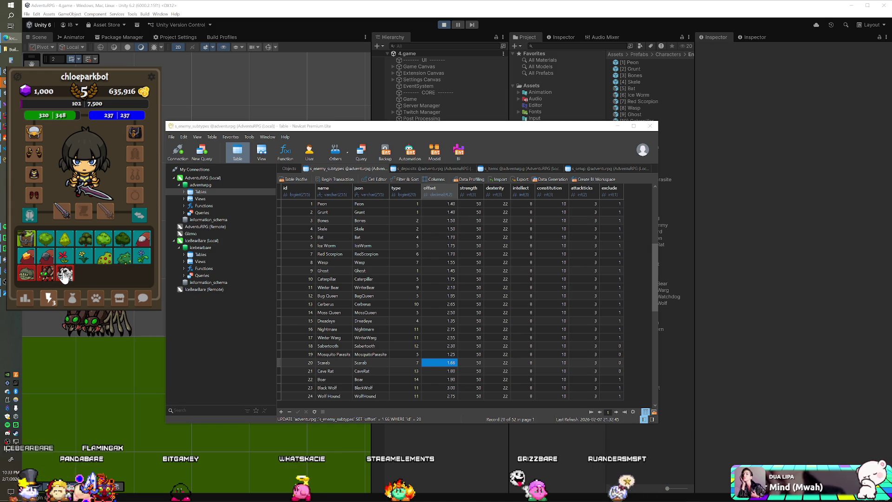
click(65, 276)
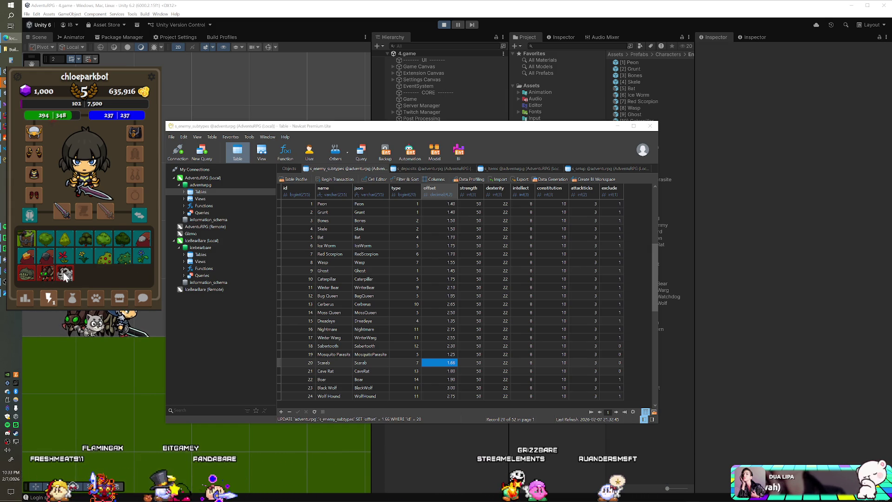
key(alt+Tab)
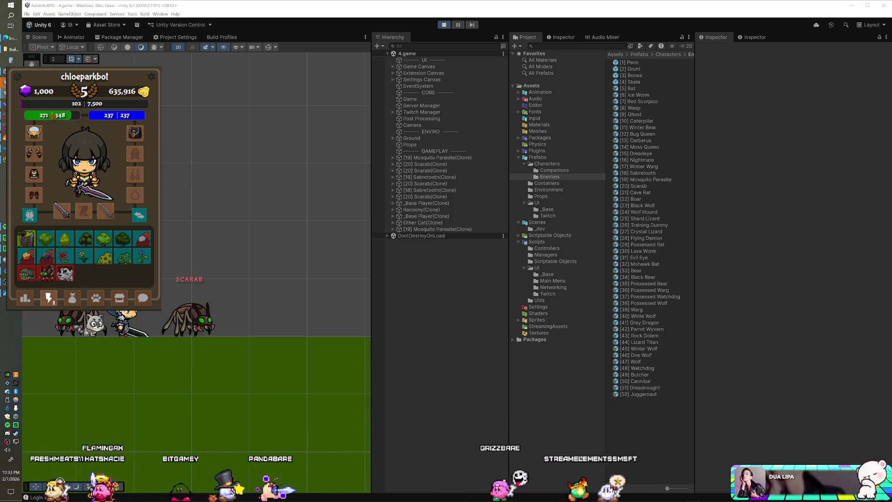
Step: Exit Play mode and close the SmartFoxServer console so it restarts
key(ctrl+p)
key(alt+Tab)
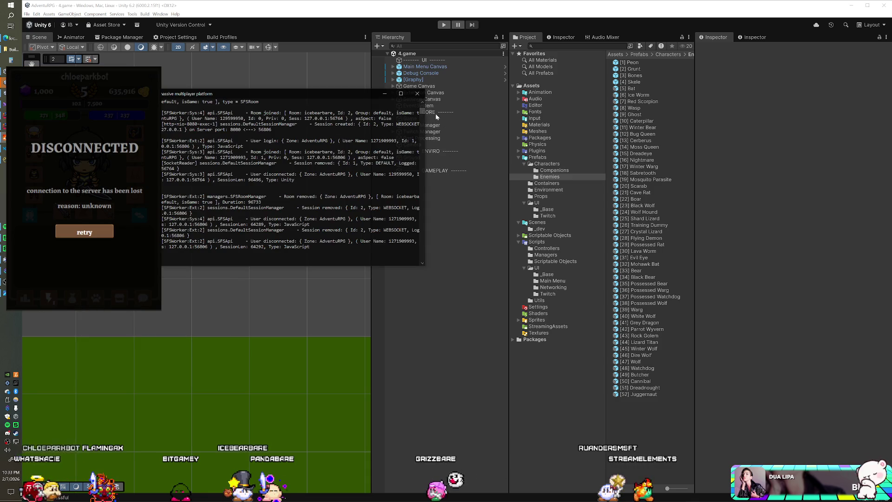
click(422, 96)
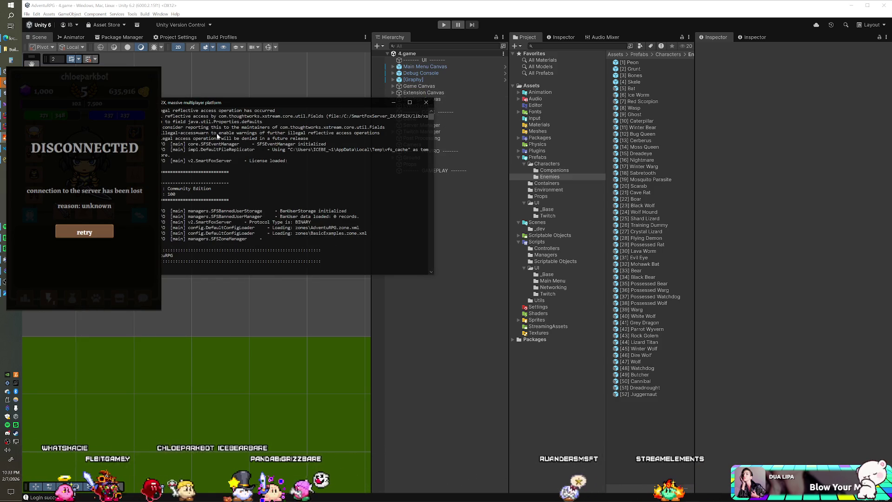
key(alt+Tab)
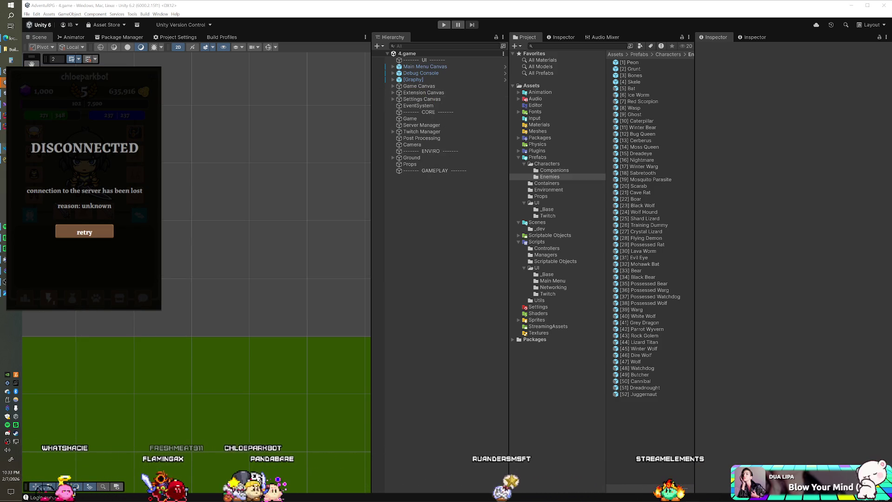
Step: Check the subtypes table and restarted server console, then return to the Unity editor
key(alt+Tab)
double_click(342, 219)
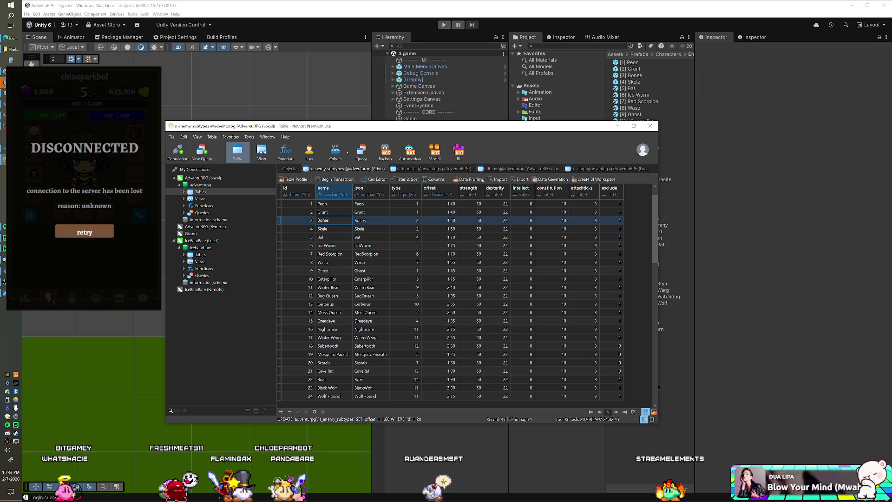
key(alt+Tab)
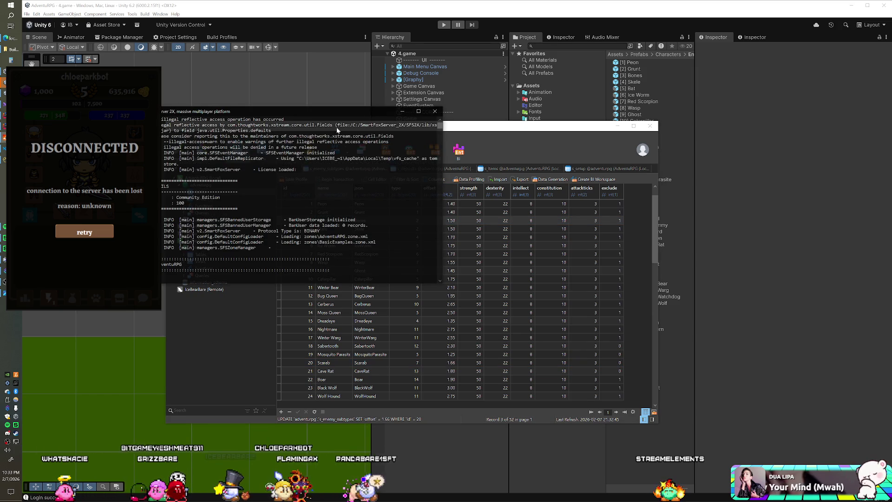
key(alt+Tab)
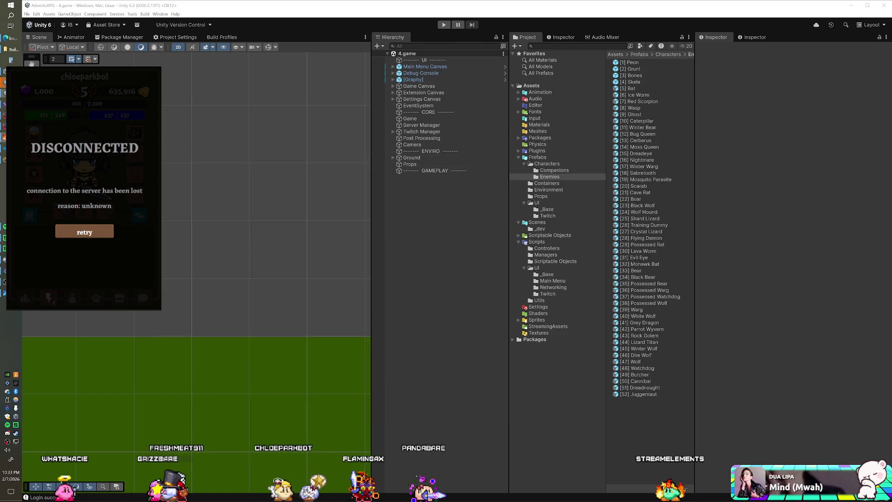
key(alt+Tab)
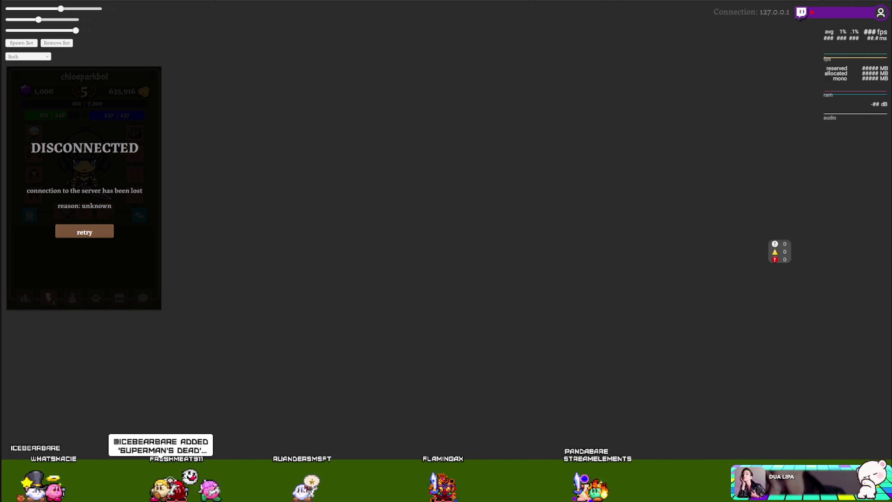
key(alt+Tab)
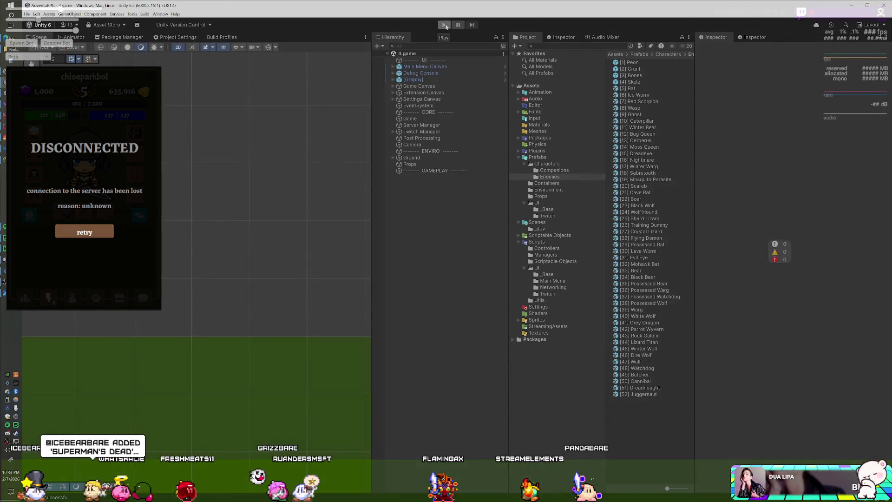
Step: Start Play mode and move the subtypes table selection from Bug Queen to Cave Rat
click(444, 26)
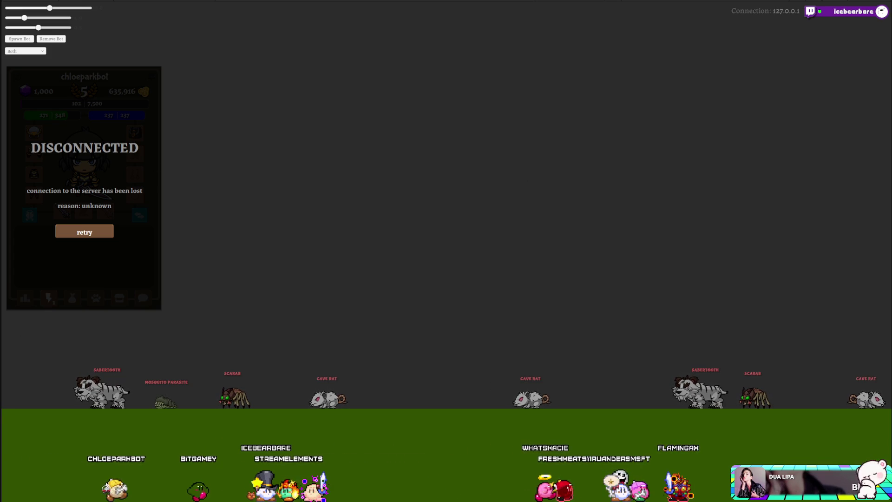
key(Down)
key(Down)
key(Down)
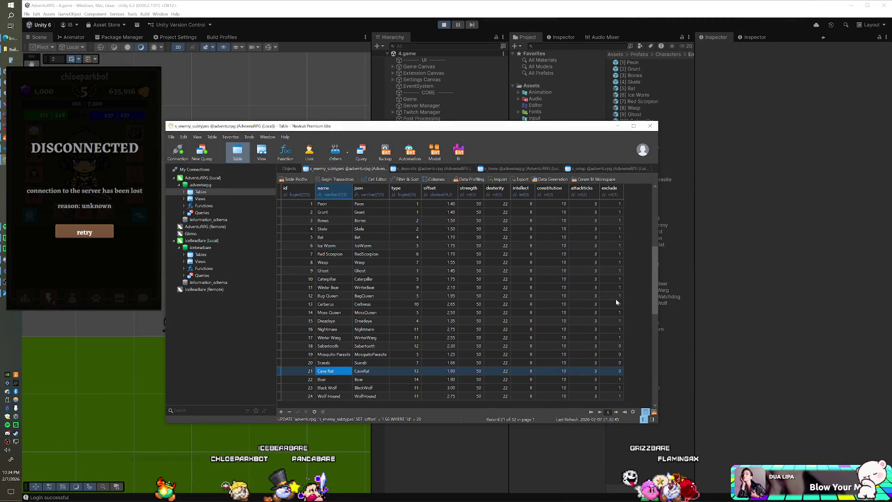
Step: Step down to Grey Dragon, view the game's collected creatures, then select the Black Bear row
key(Down)
key(Down)
key(Down)
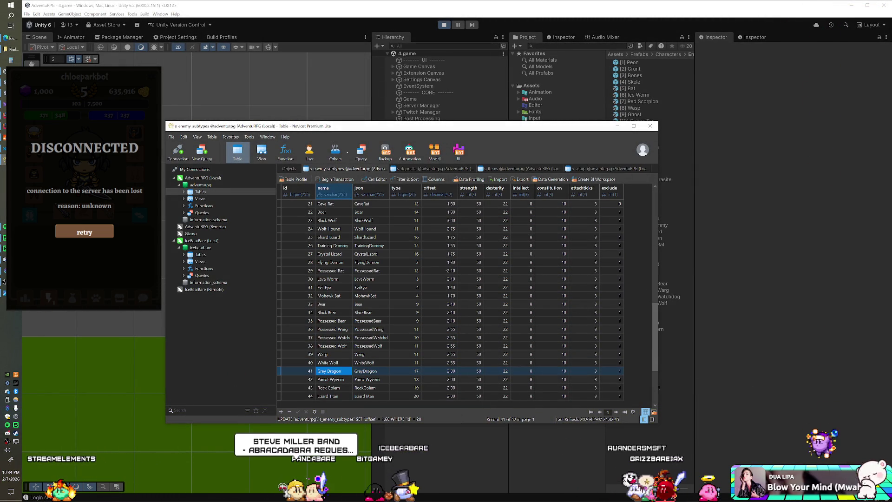
key(alt+Tab)
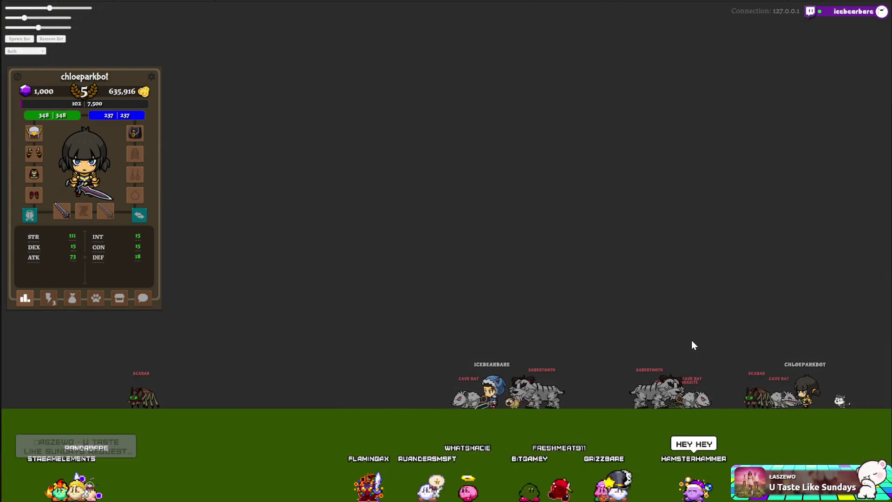
click(47, 300)
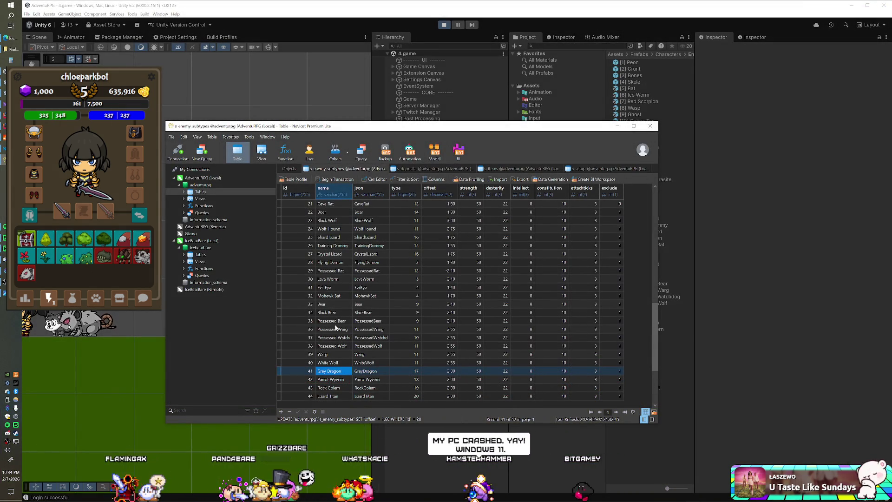
click(339, 312)
Step: Change Sabertooth's offset from 2.30 to 2.40 and save it
key(Up)
key(Up)
key(Up)
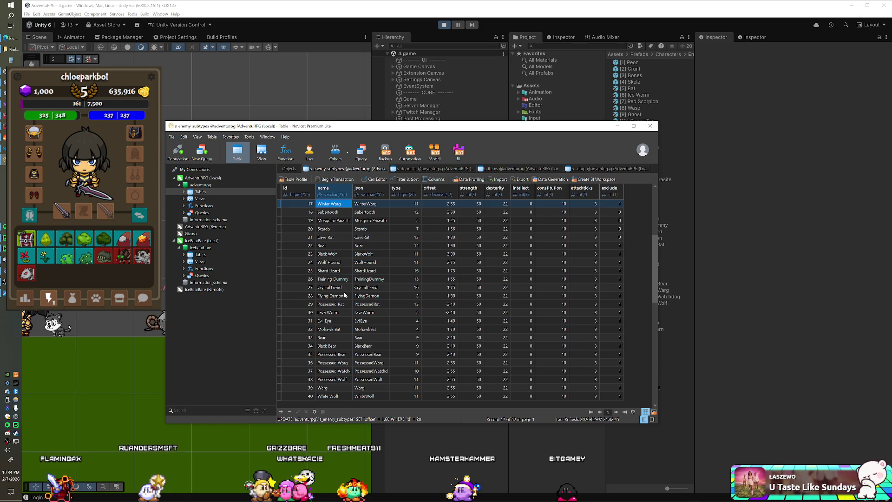
key(Down)
key(Down)
key(Down)
key(Down)
key(Down)
key(Down)
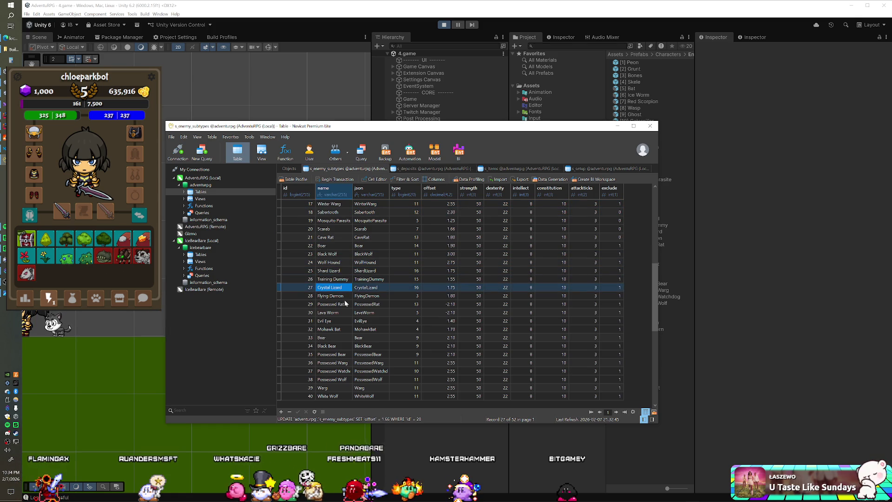
key(Up)
key(Up)
key(Up)
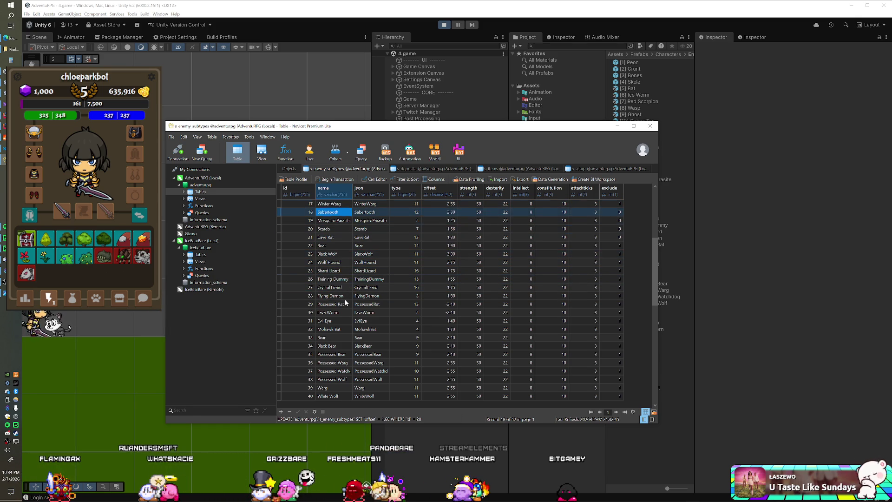
double_click(434, 212)
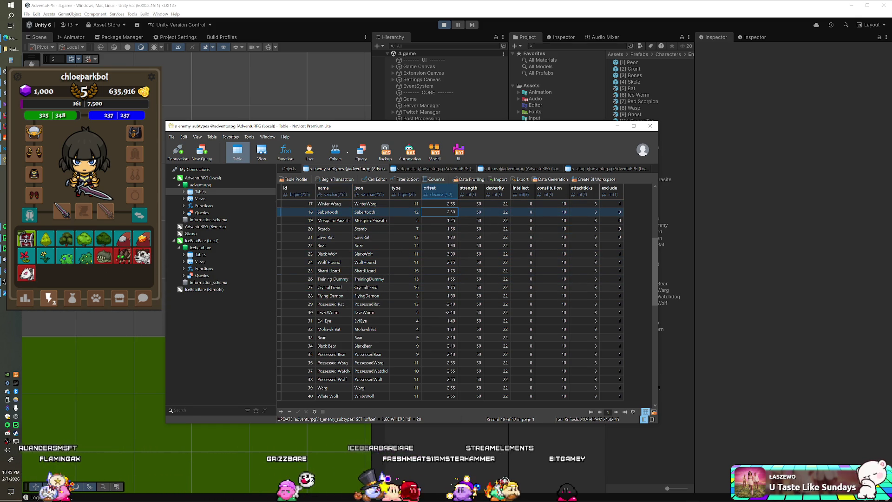
text(2.4)
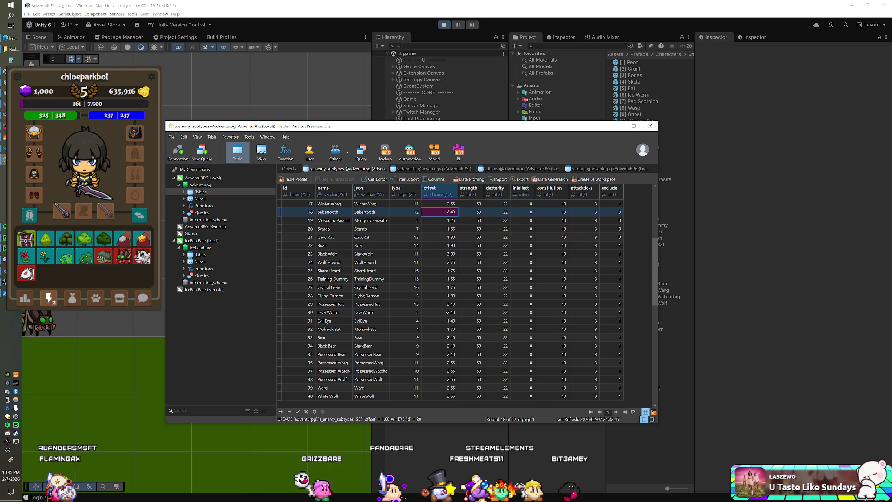
key(Return)
Step: Check the enemies in-game, then save Scarab's offset as 1.55
key(alt+Tab)
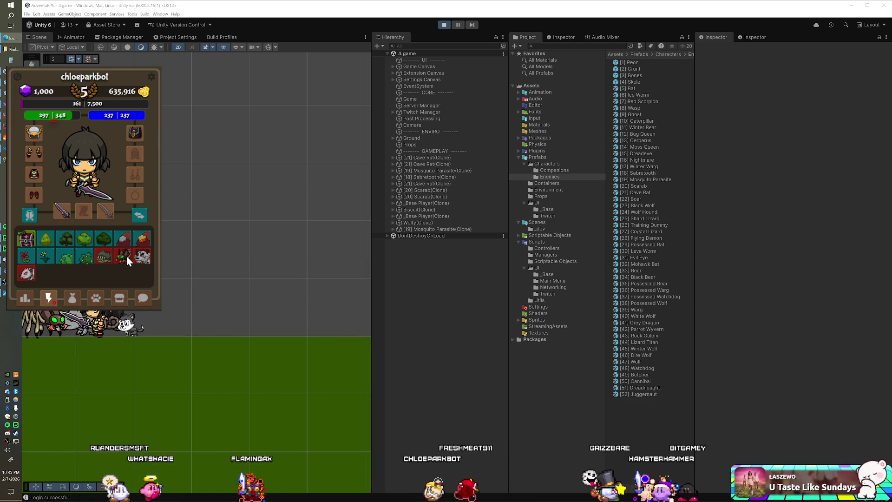
key(alt+Tab)
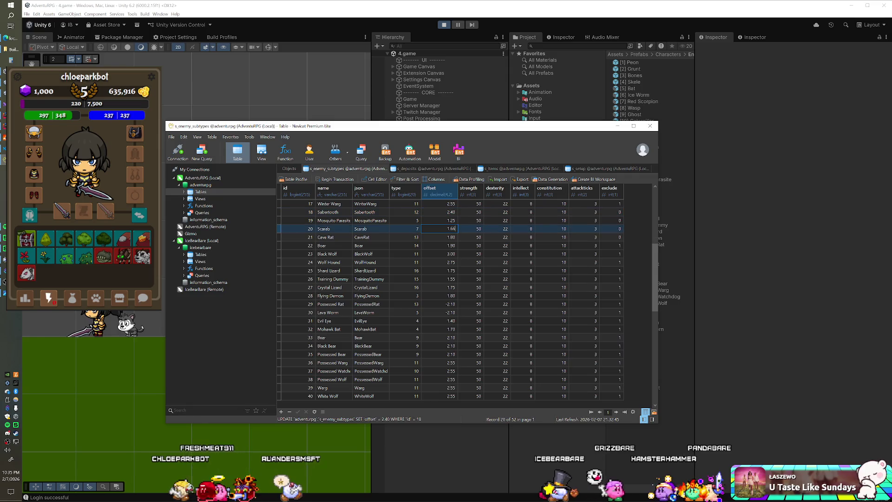
key(BackSpace)
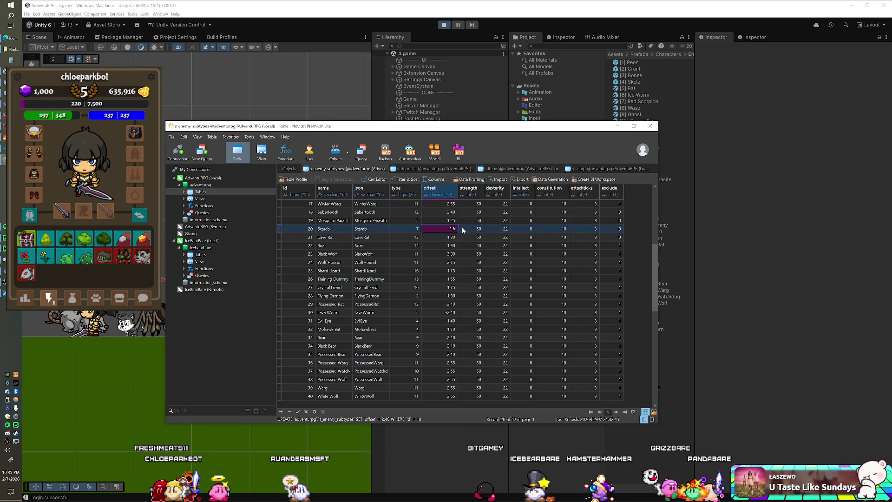
text(5)
key(Return)
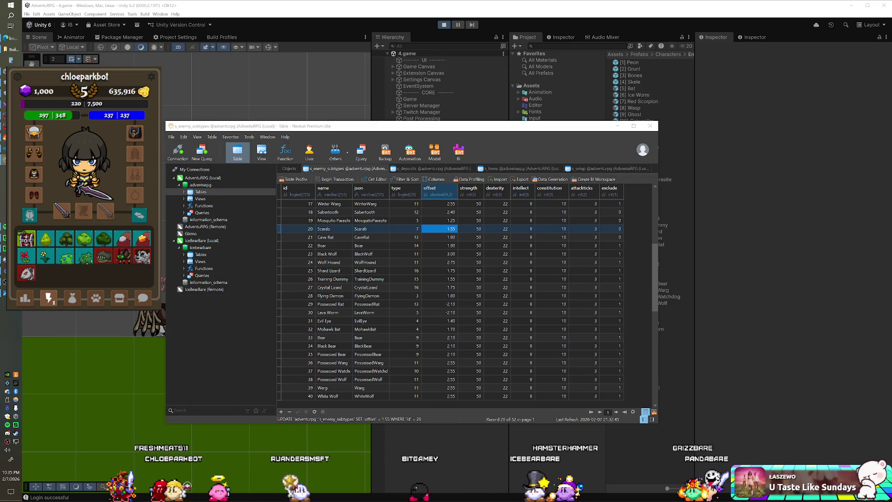
click(78, 301)
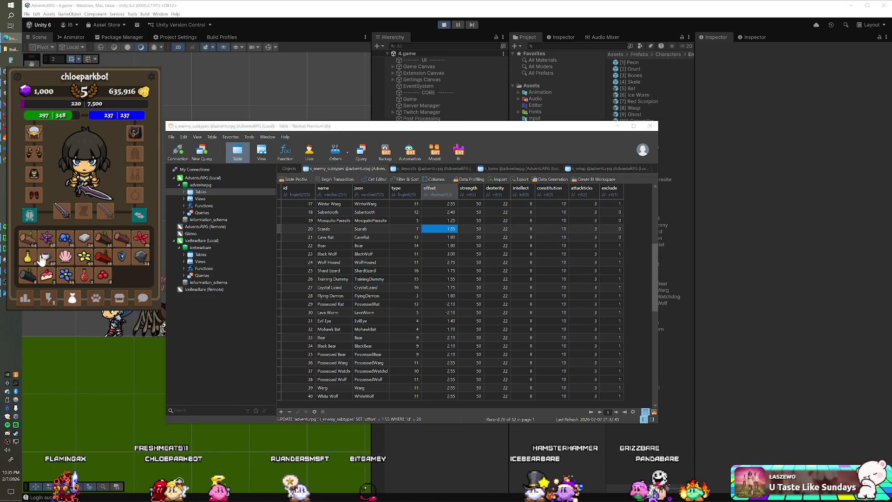
Step: Inspect and close the Coffee card, then summon the rat creature from the collection
click(88, 255)
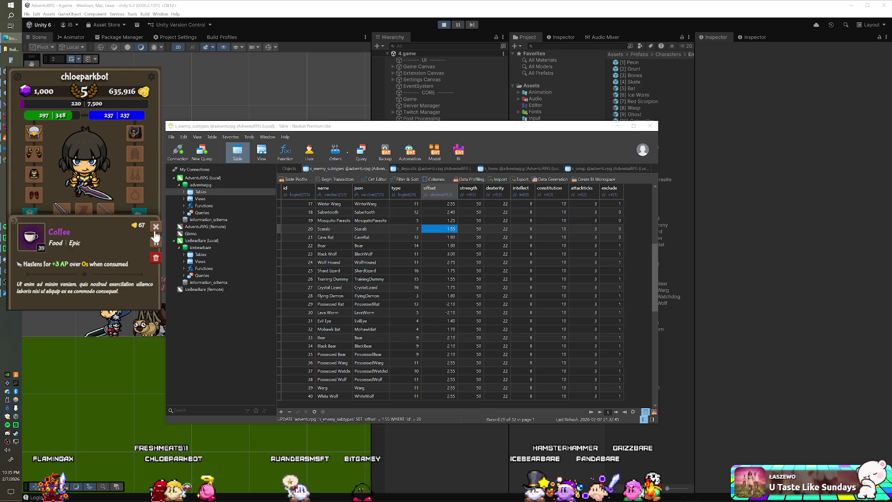
click(154, 229)
click(47, 300)
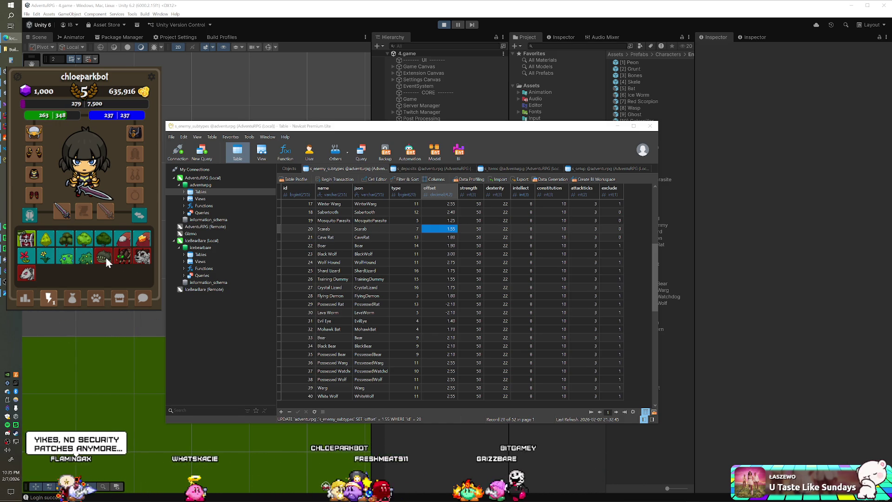
click(30, 277)
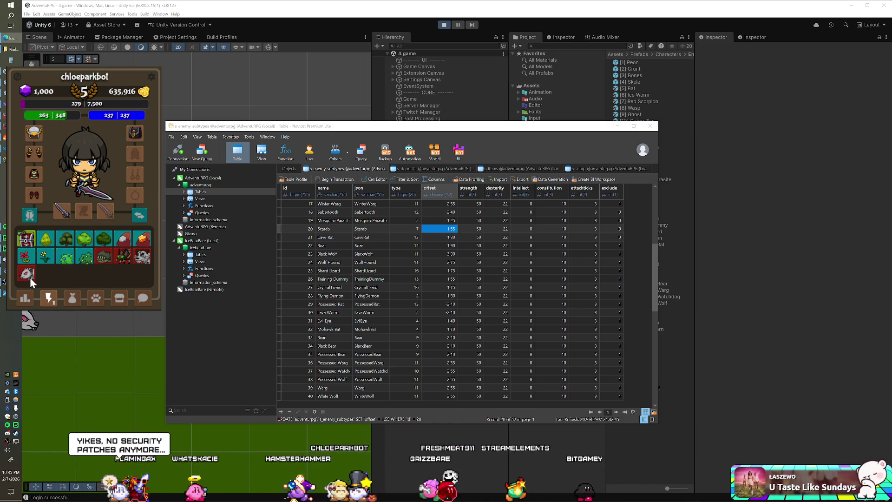
Step: Review the Coffee card again, return to collected creatures, and bring the Unity editor forward
click(72, 297)
click(47, 256)
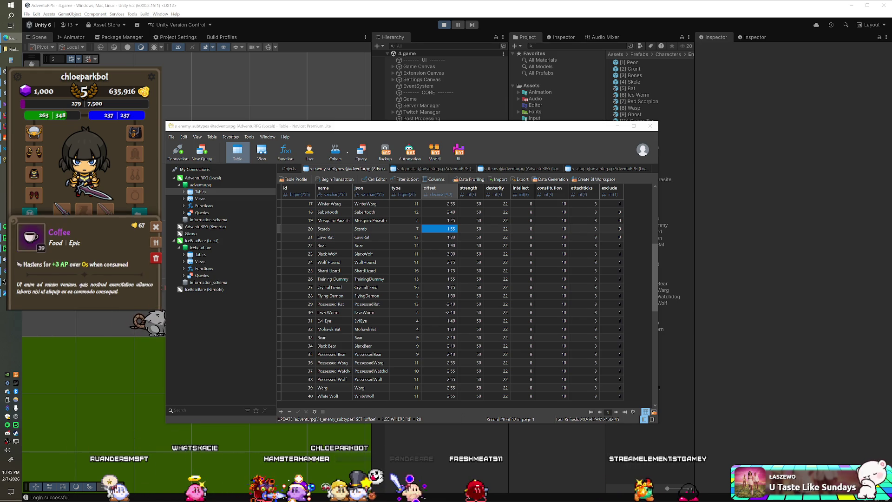
click(155, 229)
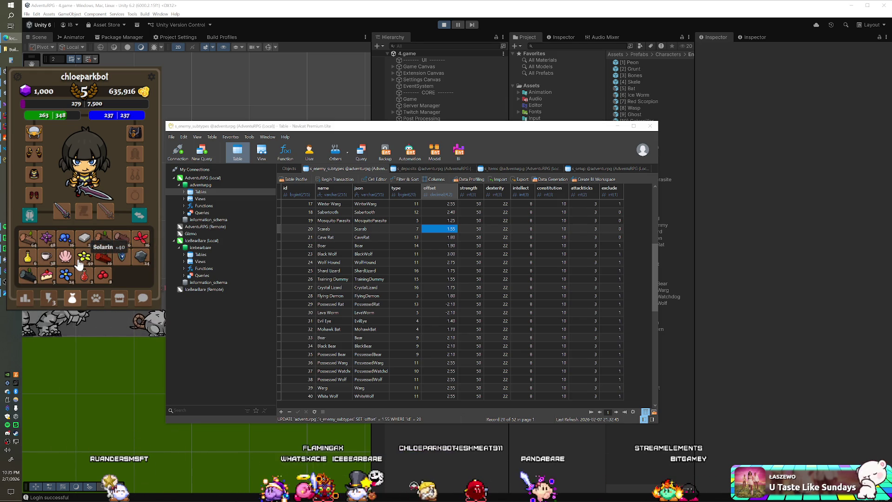
click(49, 299)
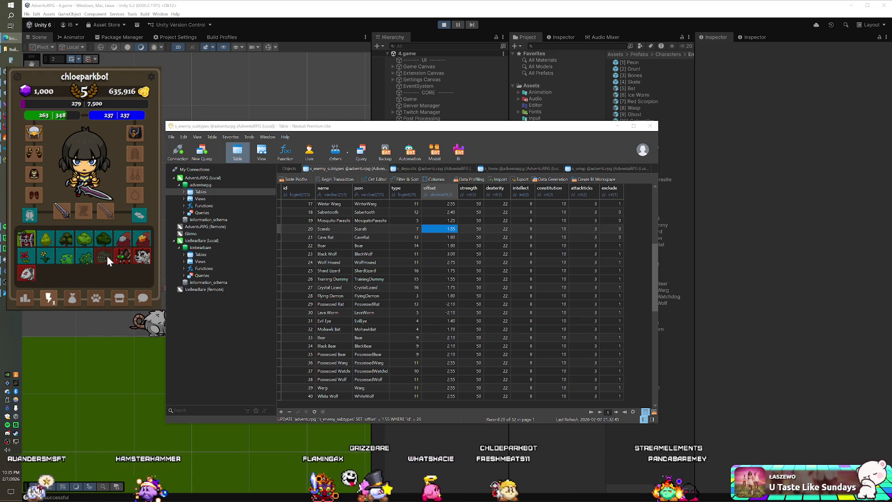
click(107, 257)
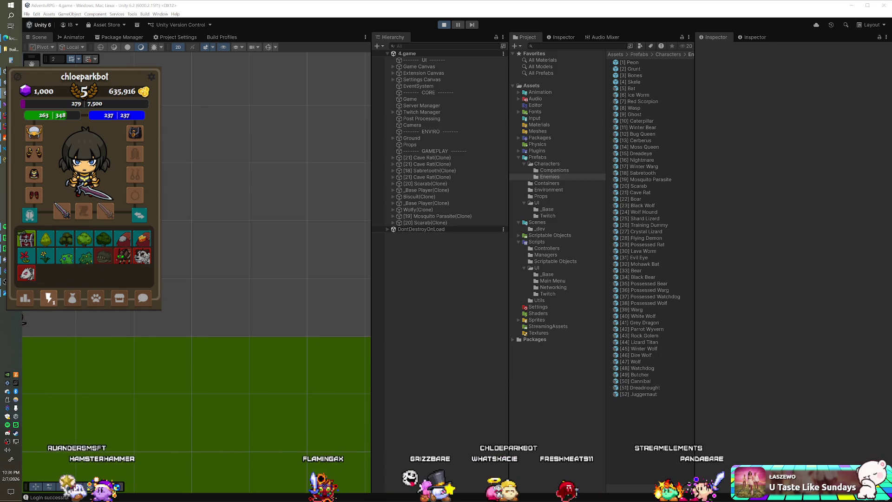
key(alt+Tab)
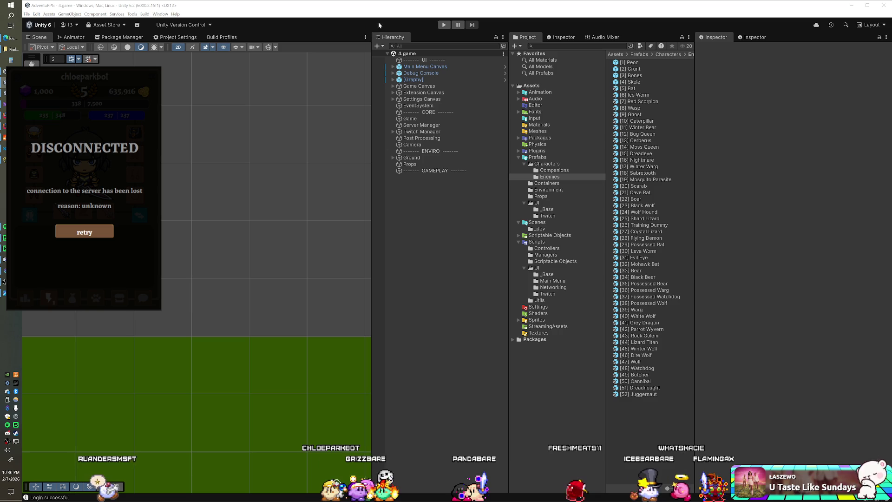
Step: Run the game in play mode, then check the collected creatures and item bag in the game panel
click(441, 26)
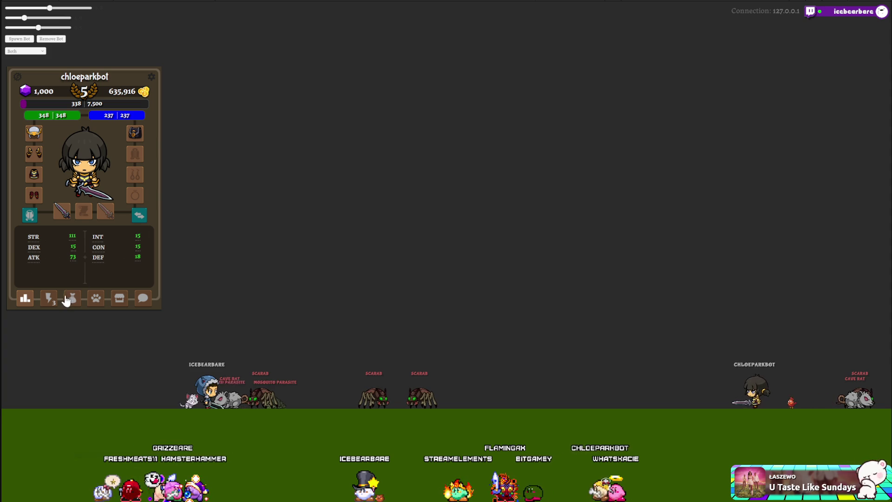
click(48, 298)
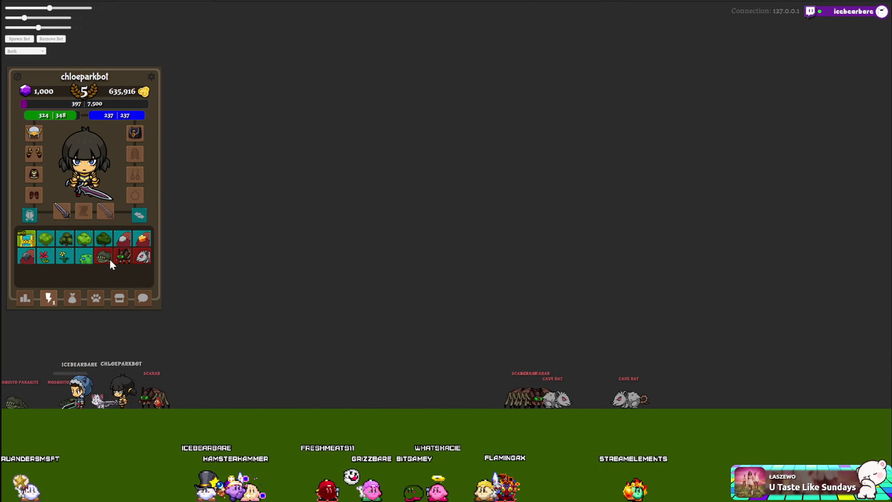
click(72, 298)
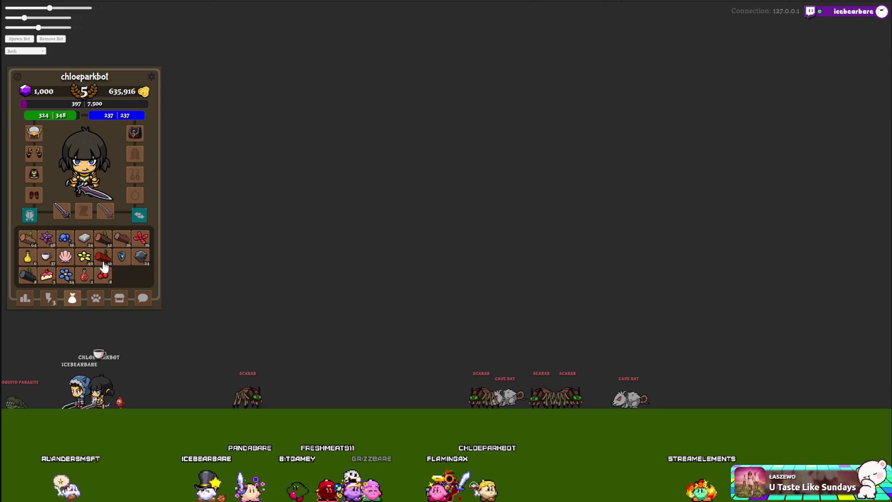
click(49, 298)
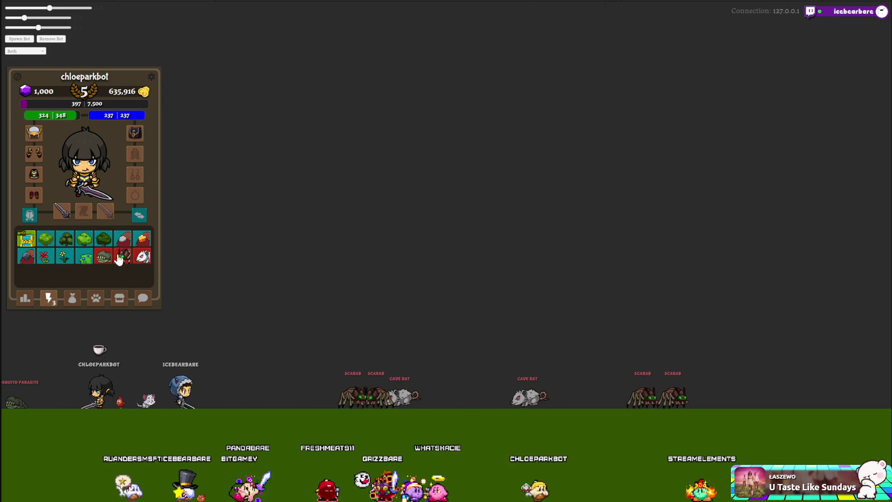
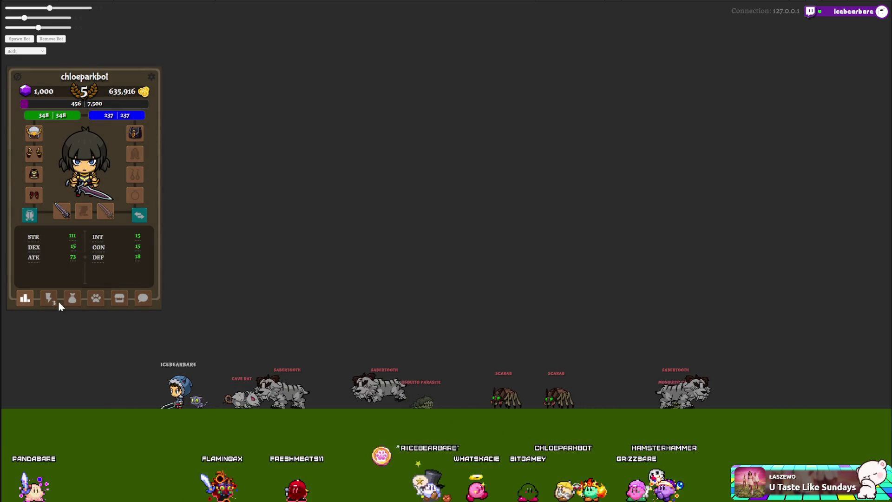
Step: Drink two Coffees from the bag inventory, lowering the Coffee count from 37 to 35
click(49, 301)
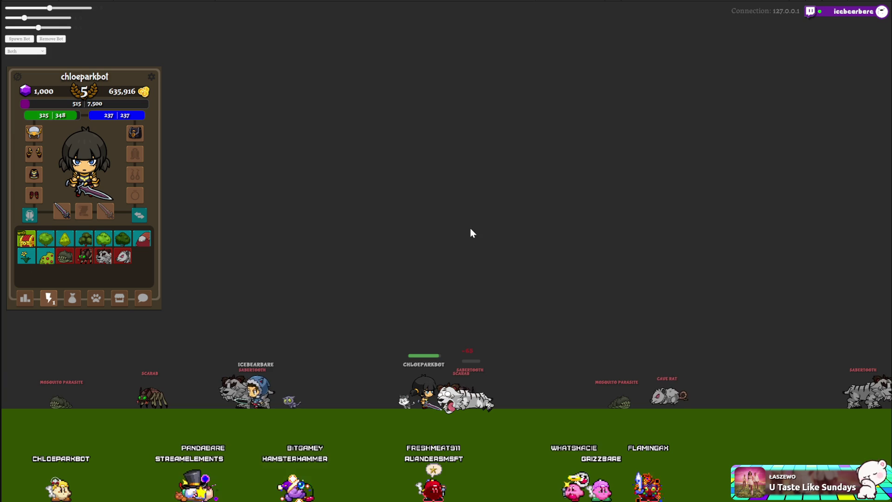
click(72, 297)
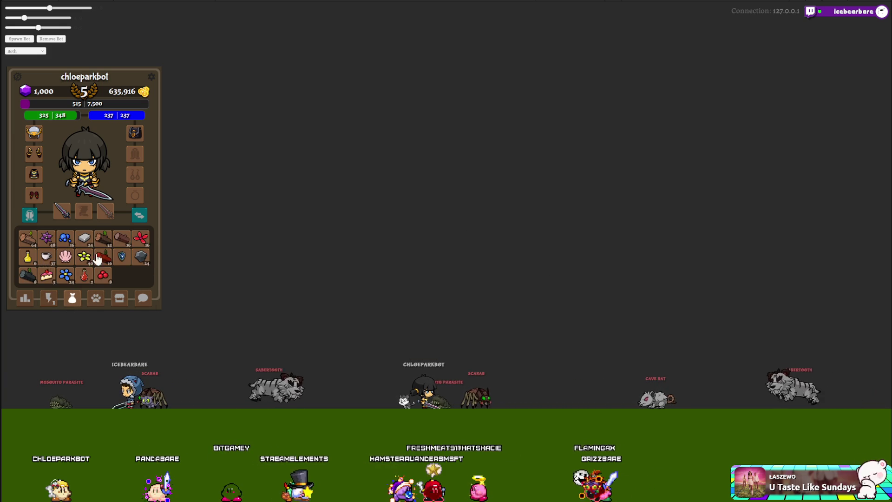
click(38, 250)
click(155, 243)
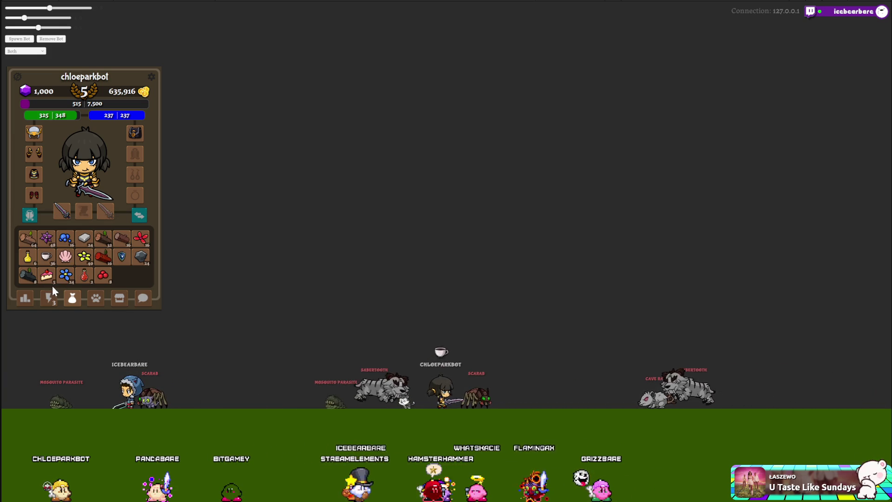
click(48, 298)
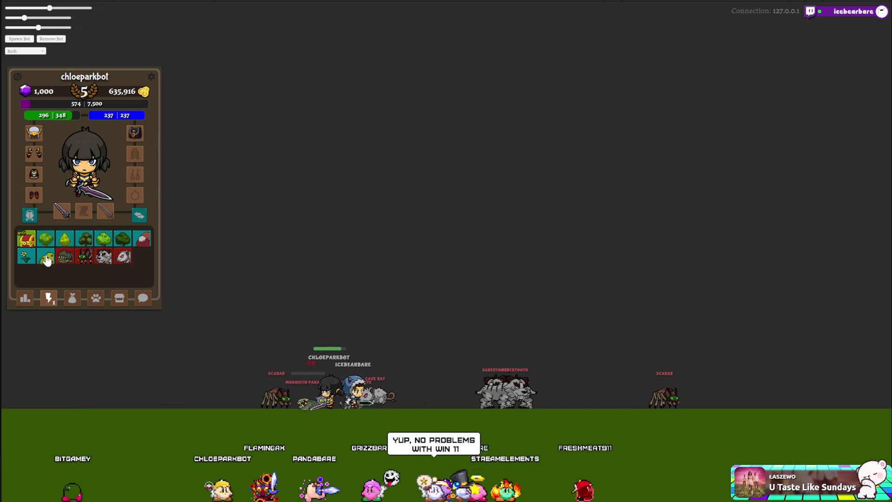
click(72, 299)
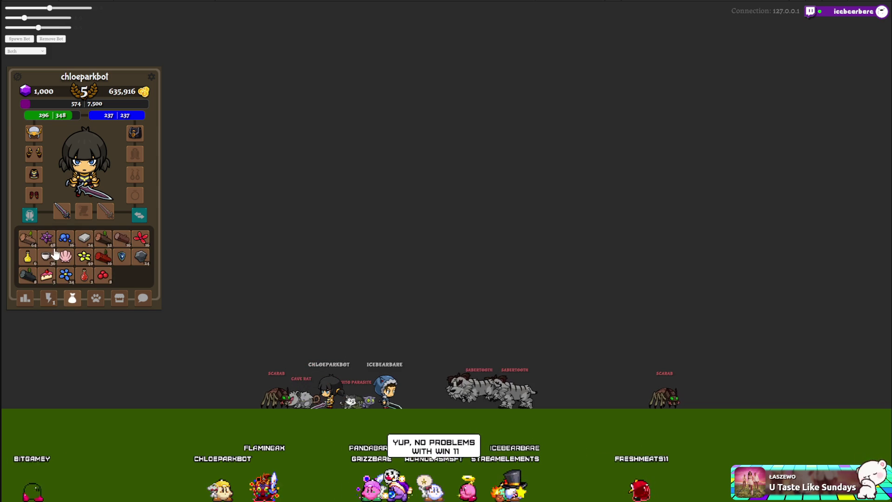
click(141, 240)
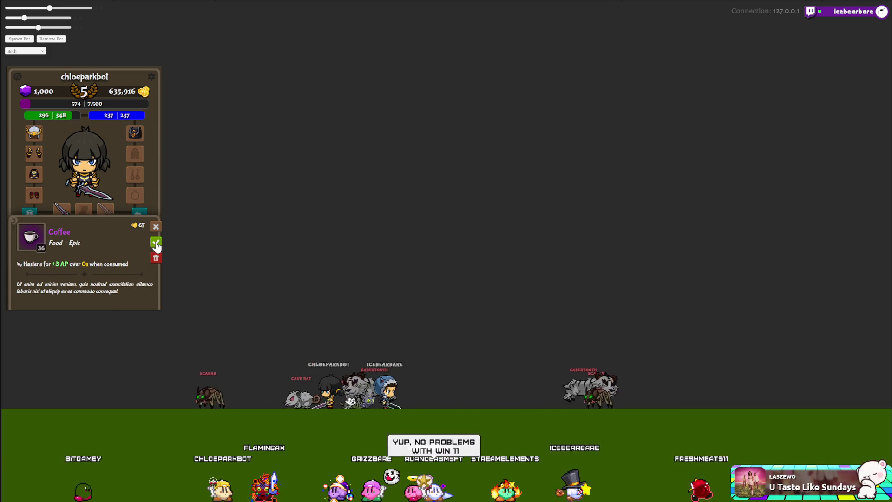
click(155, 242)
click(50, 302)
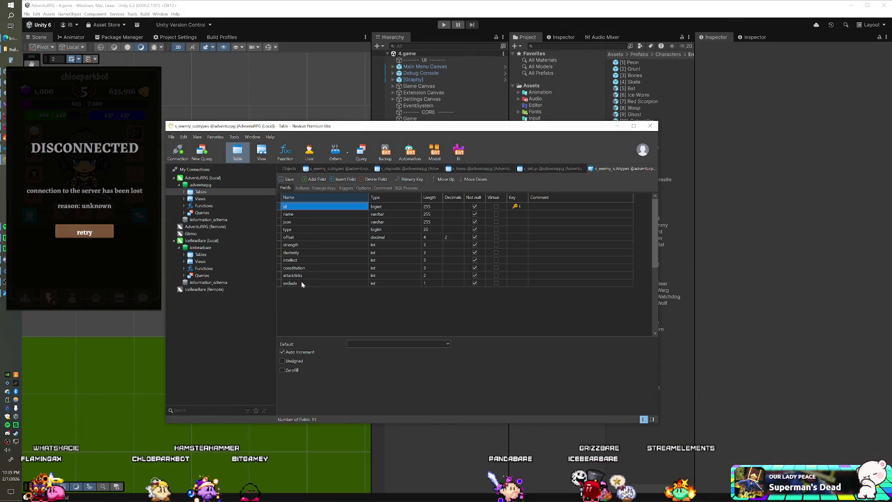
Step: Duplicate the exclude field into a new int field named fixed, save, and close the design
right_click(283, 283)
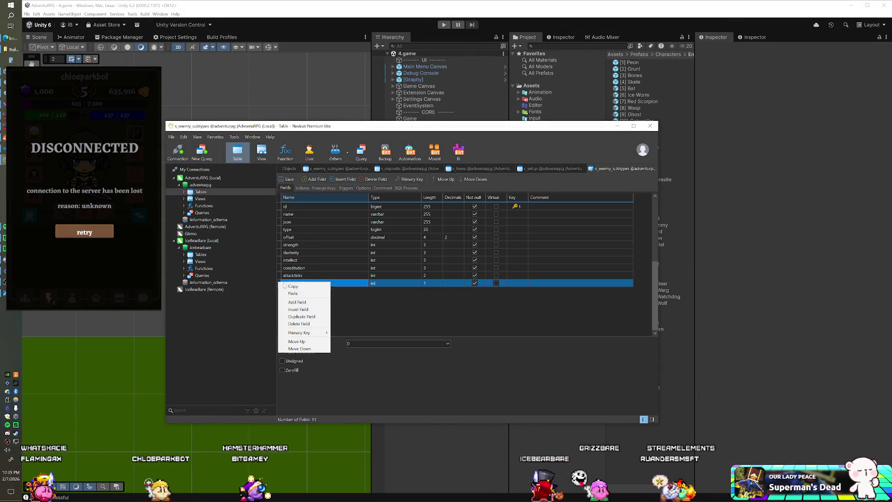
click(306, 316)
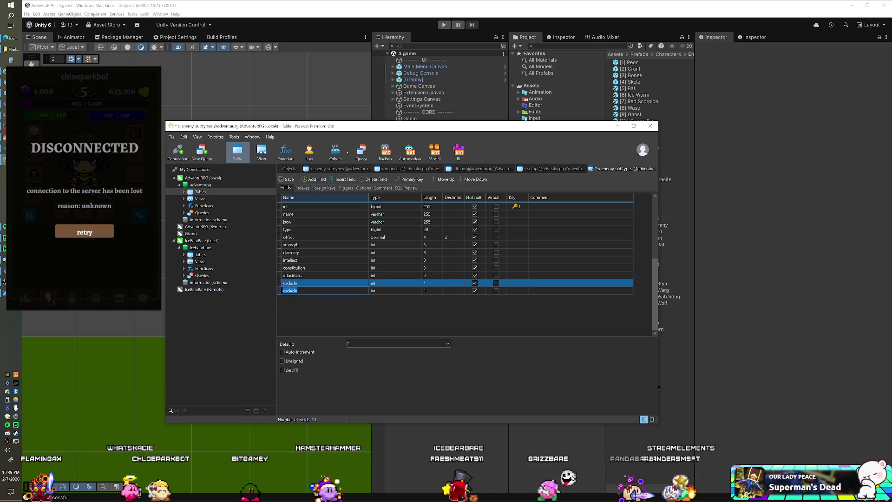
text(fixed)
key(ctrl+s)
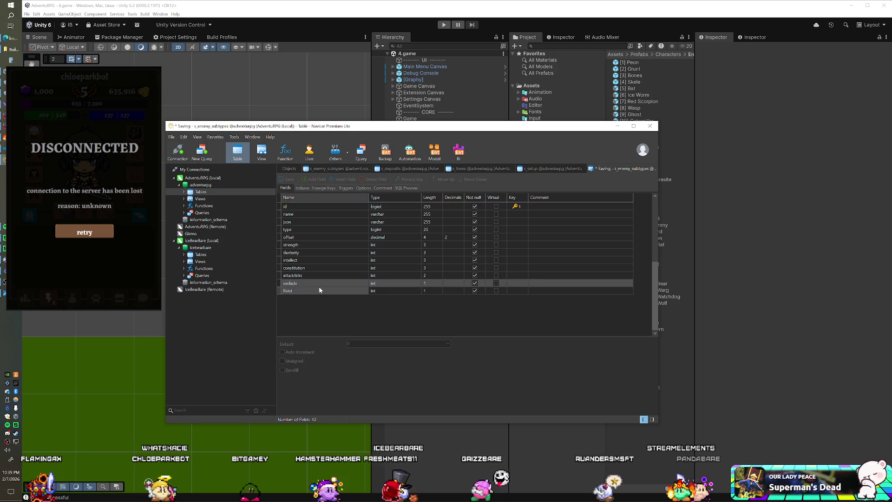
click(654, 169)
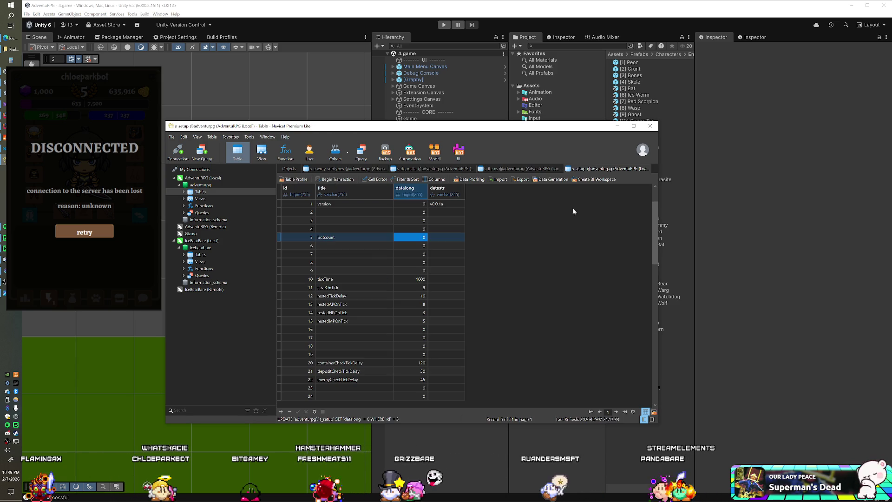
Step: Open the s_enemy_subtypes table data and move through its records
click(490, 169)
click(346, 169)
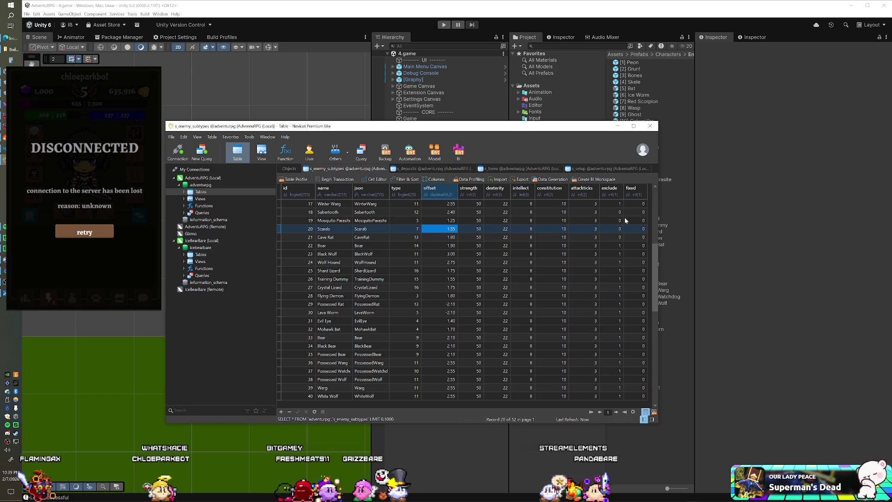
key(Up)
key(Up)
key(Up)
key(Down)
key(Down)
key(Down)
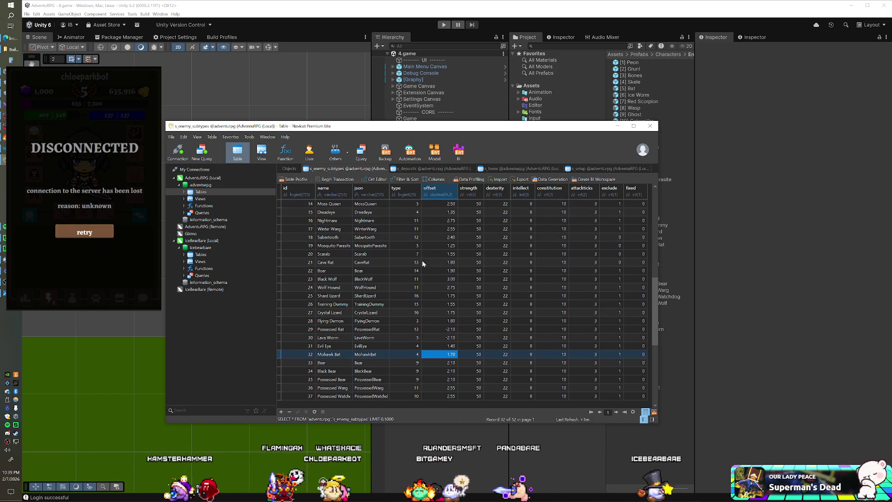
Step: Enter 1 in the fixed column for enemy rows 21 up through 1, starting at Cave Rat
double_click(642, 262)
key(1)
key(Up)
key(1)
key(Up)
key(1)
key(Up)
key(1)
key(Up)
key(1)
key(Up)
key(1)
key(Up)
key(Up)
key(1)
key(Up)
key(1)
key(Up)
key(1)
key(Up)
key(1)
key(Up)
key(1)
key(Up)
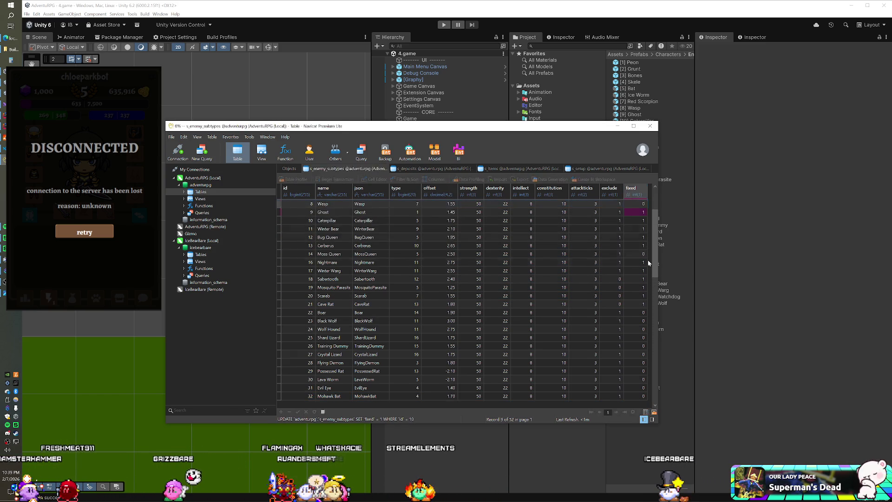
key(1)
key(Up)
key(1)
key(Up)
key(1)
key(Up)
key(1)
key(Up)
key(1)
key(Up)
key(Up)
key(1)
key(Up)
key(1)
key(Up)
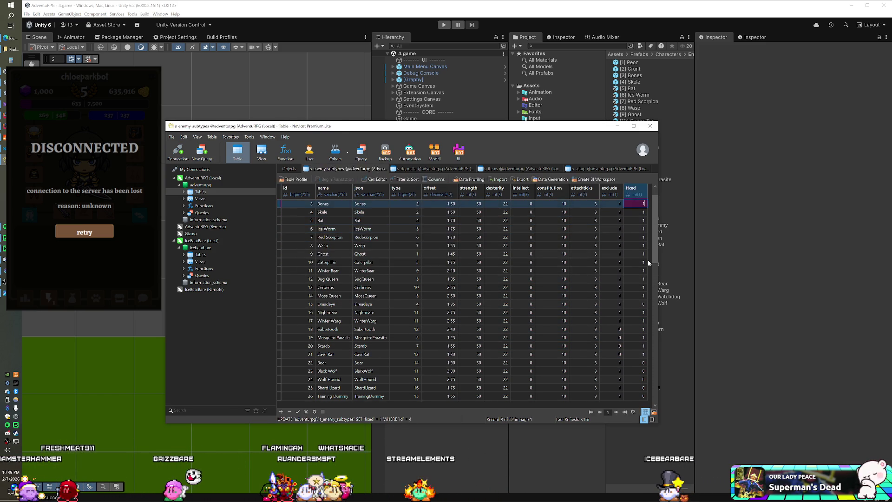
key(Up)
key(1)
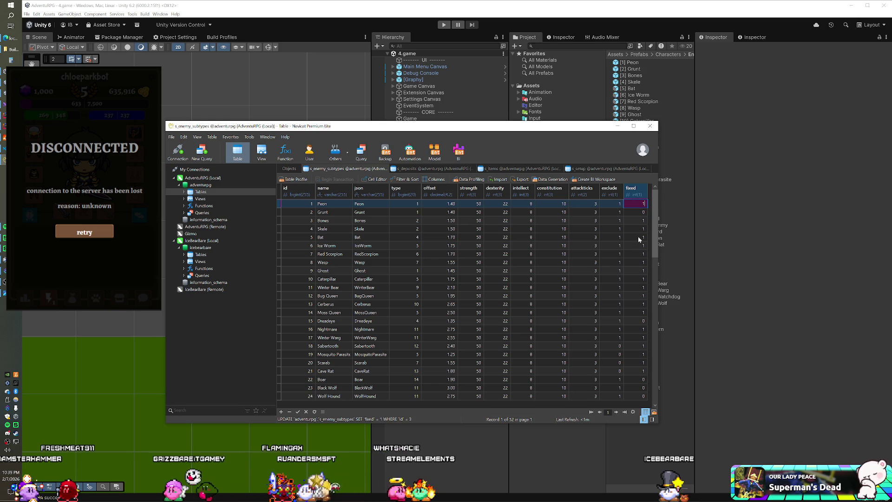
key(Down)
key(1)
key(Down)
key(Down)
key(Down)
Step: Check the fixed values from Dreadeye to Dire Wolf, then bring Unity back to the front
key(Down)
key(Down)
key(Down)
text(1)
key(Down)
key(Down)
key(Down)
key(Down)
key(Down)
key(Down)
key(Down)
key(Down)
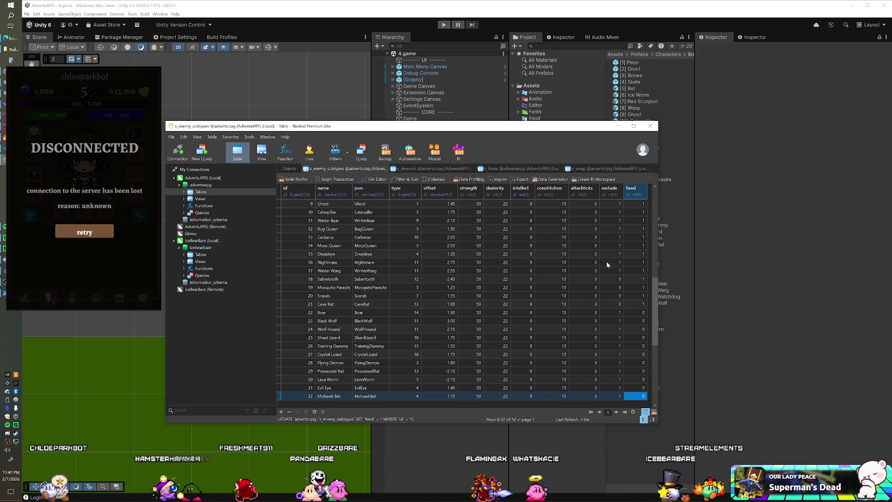
key(Down)
key(Down)
key(Down)
key(Up)
key(Up)
key(Up)
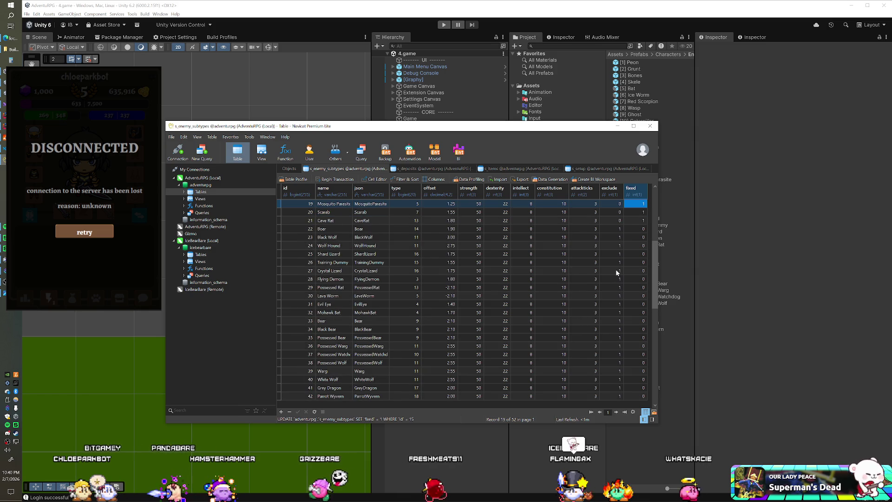
key(Down)
key(Down)
key(Down)
key(Up)
key(Up)
key(Up)
key(Down)
key(Down)
key(Down)
key(Down)
key(Down)
key(Down)
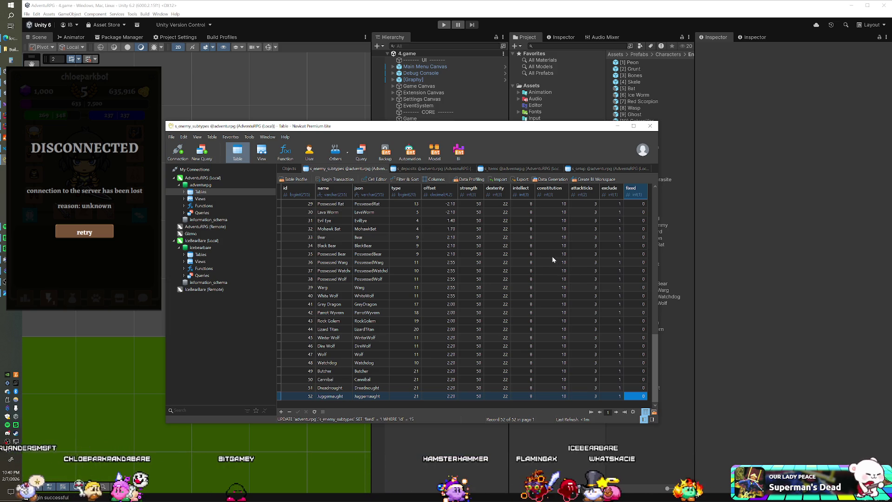
click(391, 9)
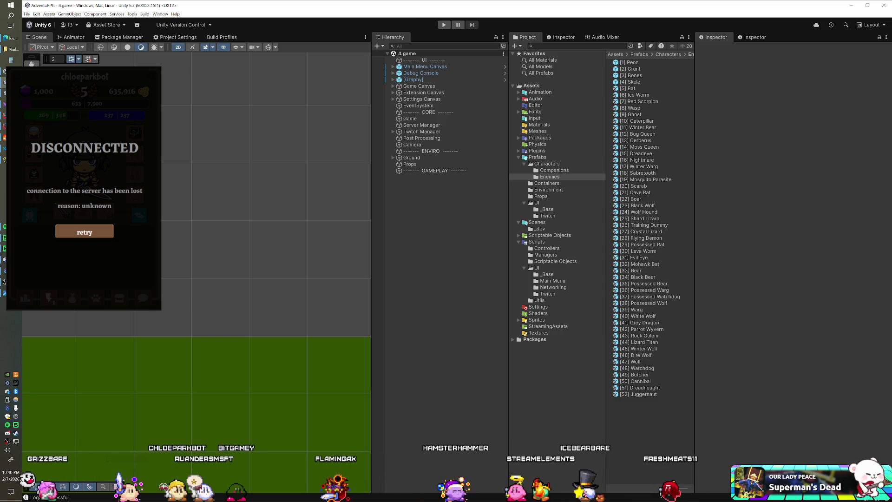
Step: Move the 'Name plates for all enemies' card to the top of On Deck, then start Play mode
click(10, 37)
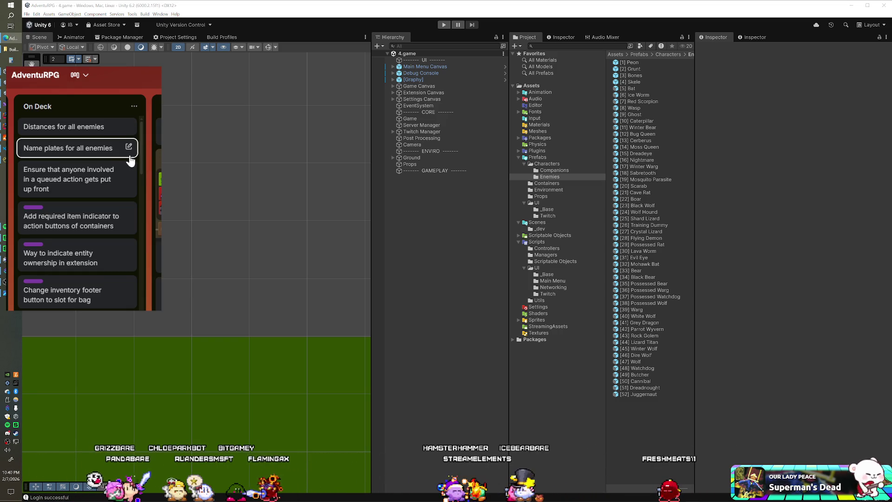
drag(79, 143, 77, 146)
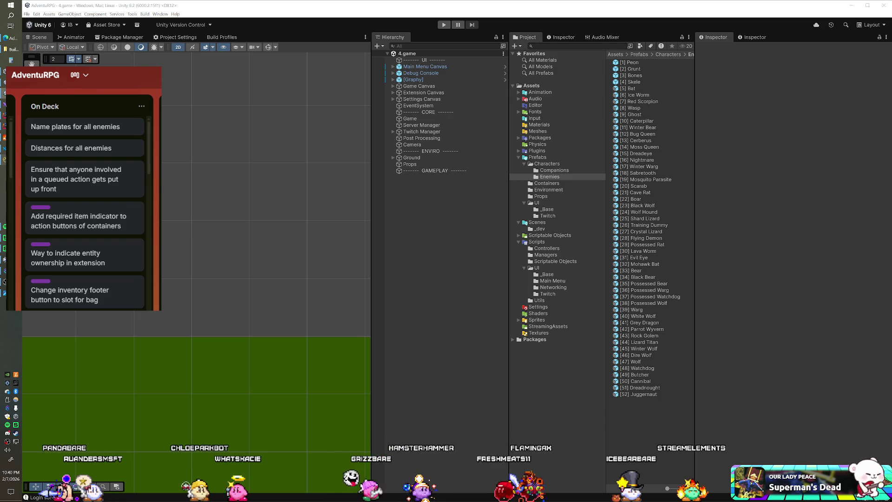
key(alt+Tab)
key(Up)
key(Up)
key(Up)
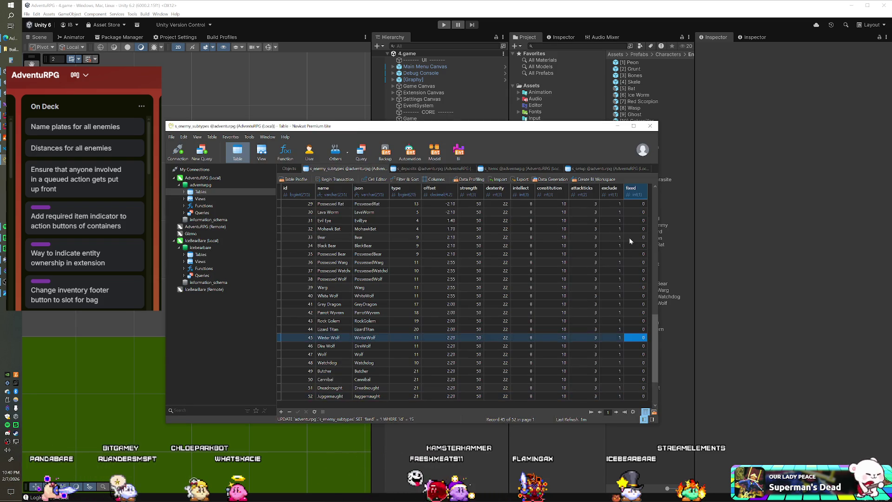
key(alt+Tab)
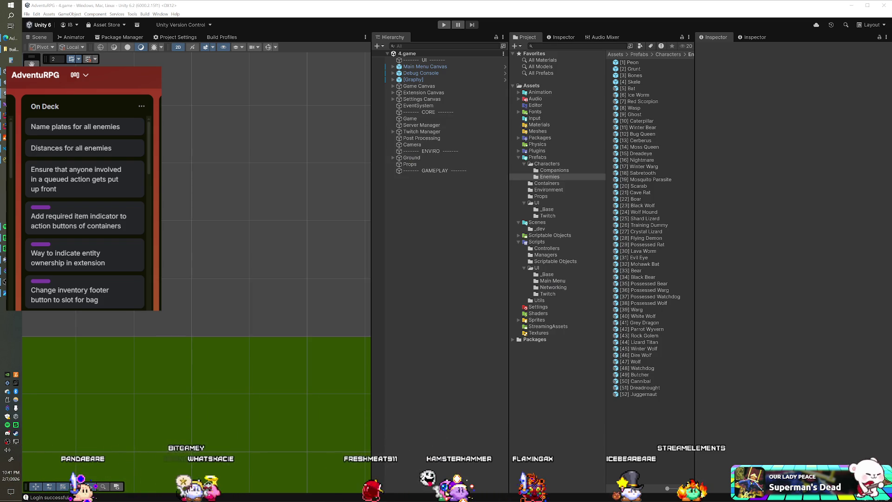
key(ctrl+p)
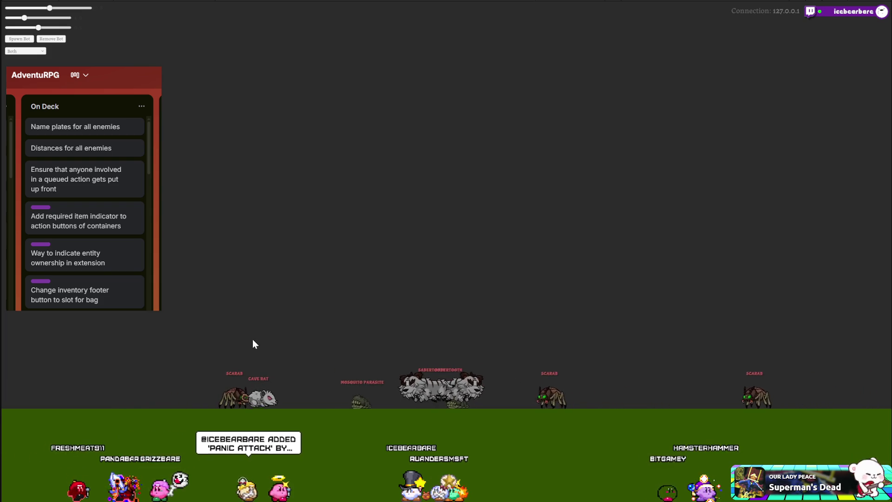
Step: Show the character's item inventory in the running game and return to the full editor
mouse_move(84, 126)
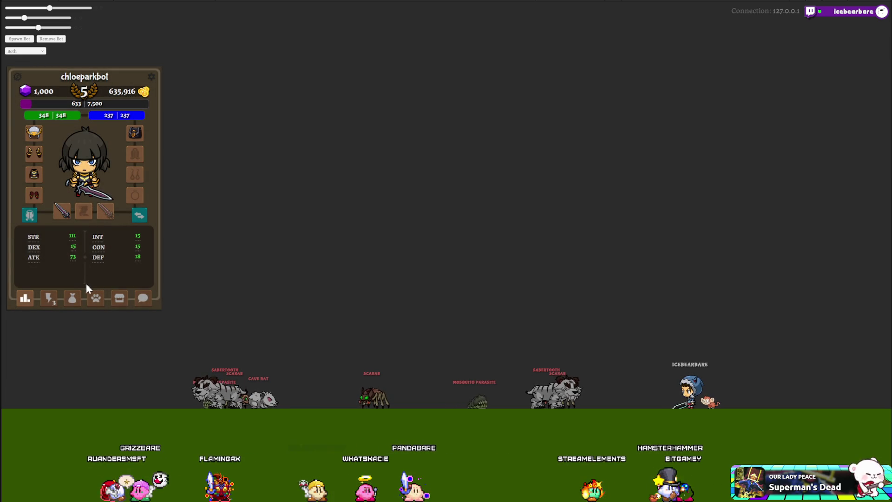
click(49, 300)
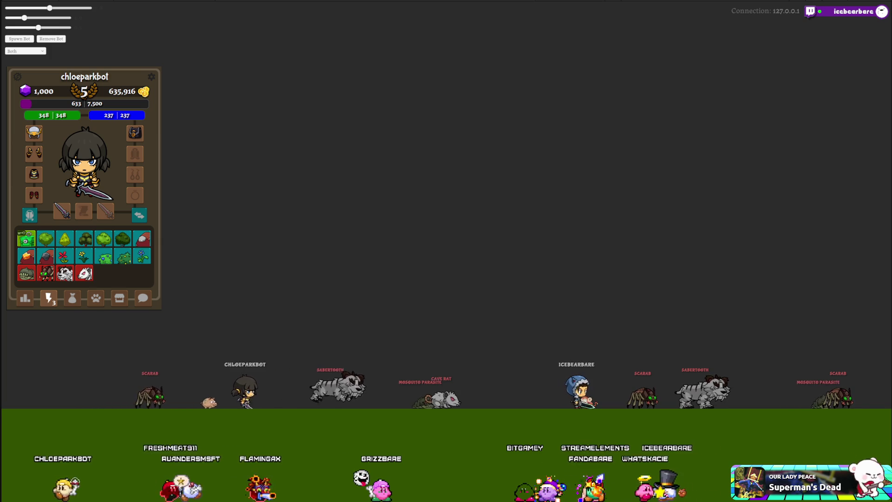
key(alt+Tab)
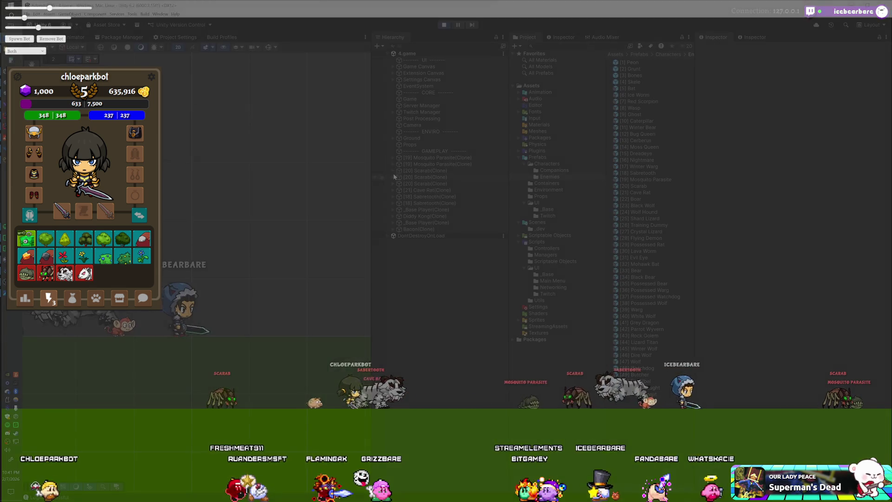
Step: Check the Mosquito Parasite name plate offset and set its prefab Name Label Height to 62
click(398, 184)
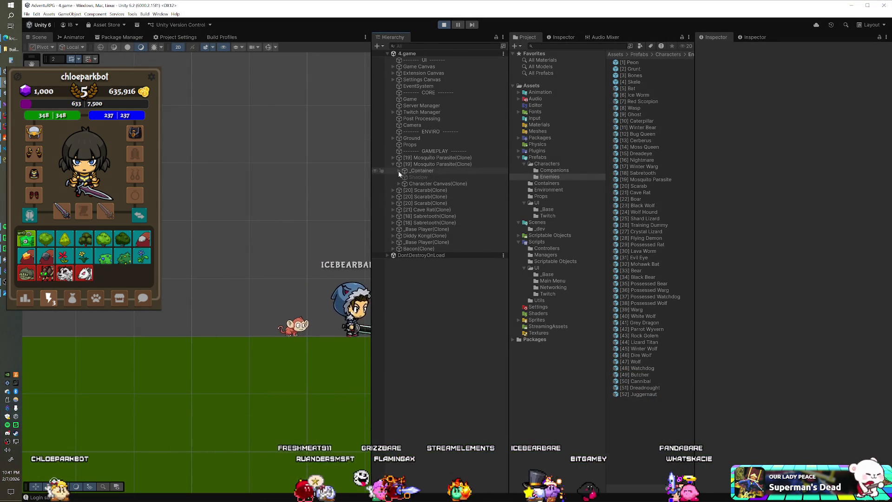
click(420, 190)
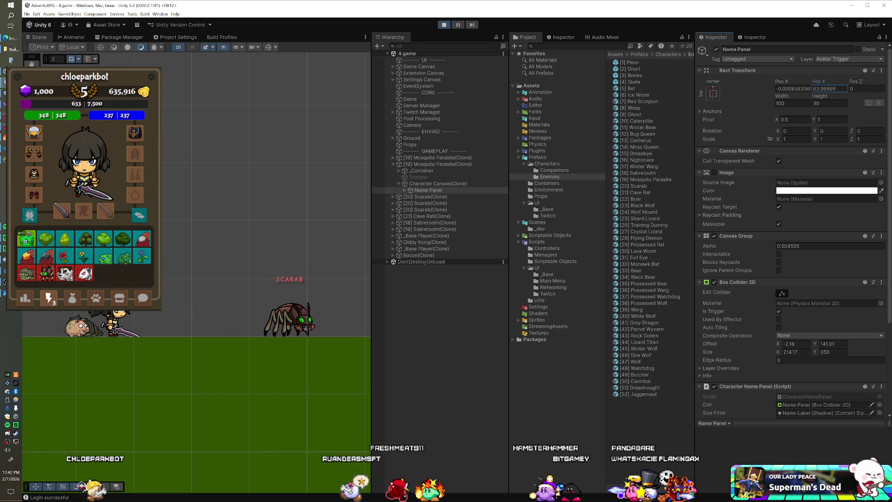
click(829, 88)
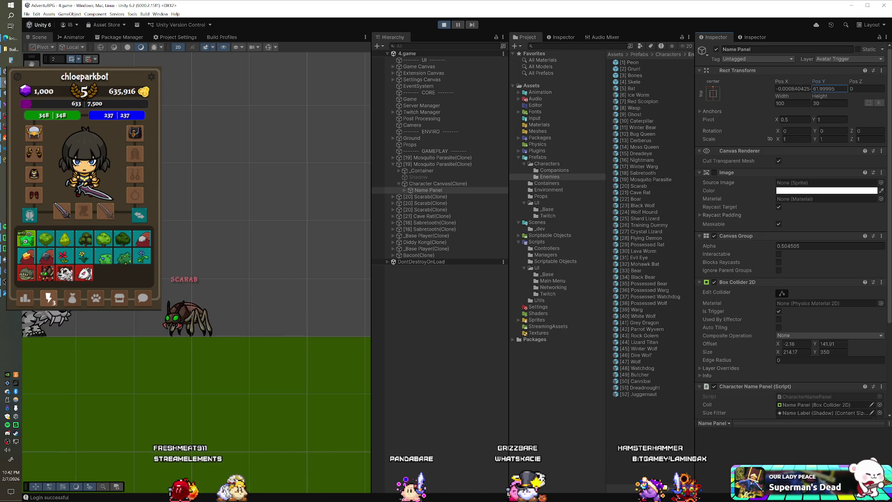
click(649, 179)
click(789, 326)
text(62)
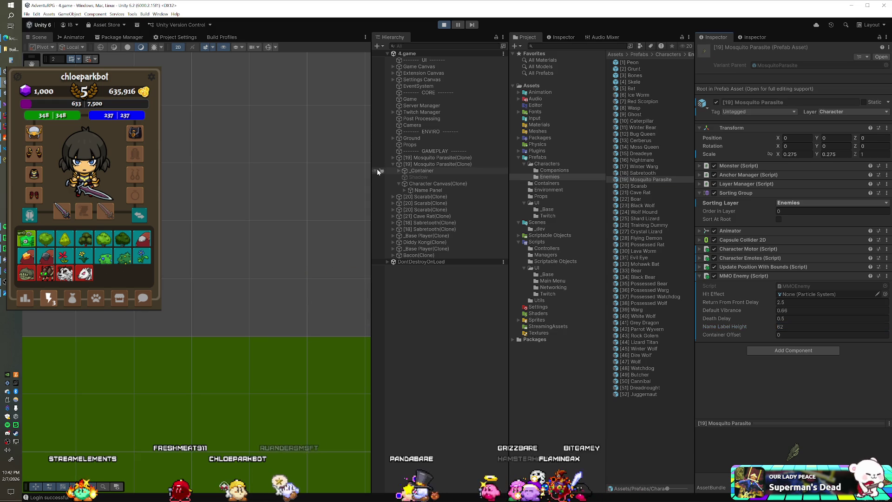
Step: Inspect the Scarab's Name Panel, collapsing inspector sections, to read its vertical offset
click(418, 204)
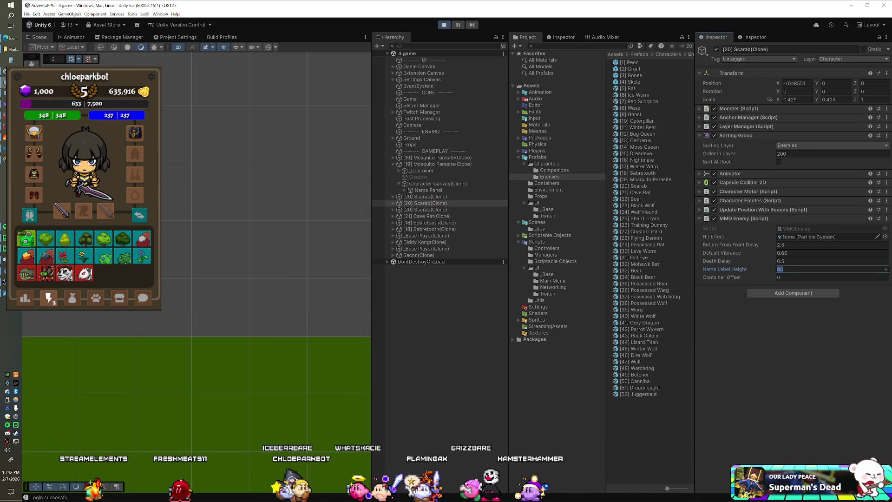
click(393, 203)
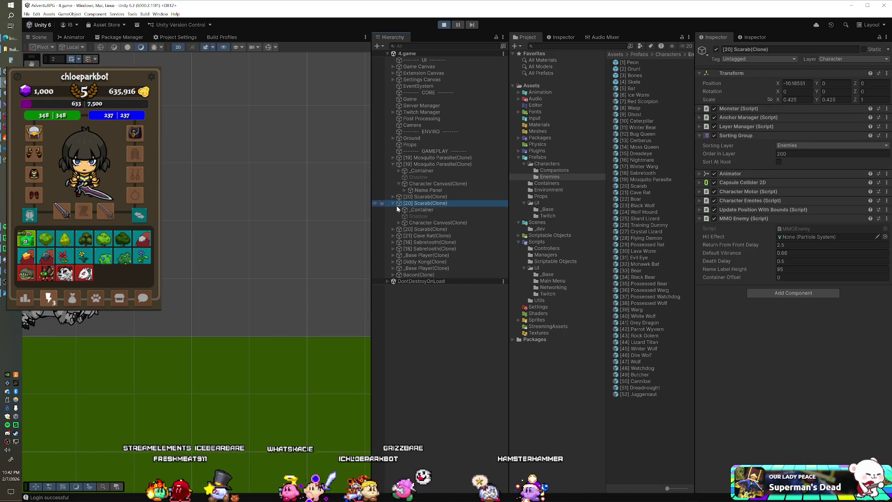
click(422, 230)
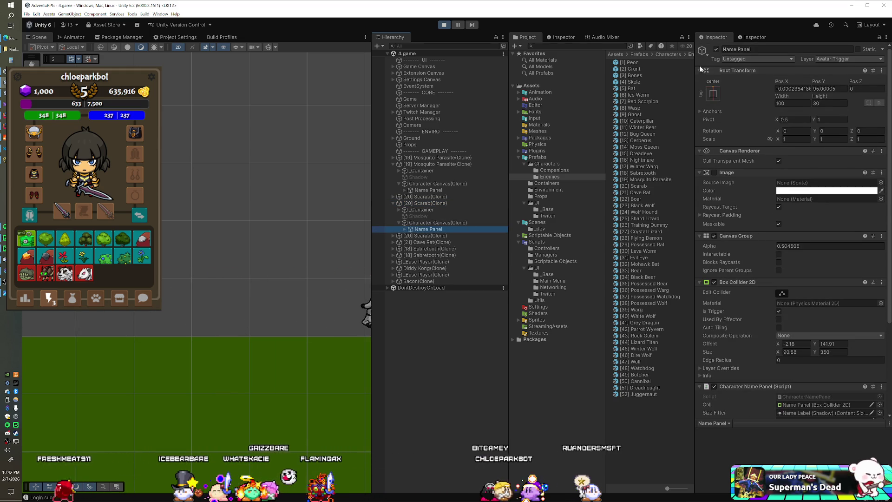
click(699, 70)
click(699, 79)
click(699, 88)
click(698, 97)
click(699, 107)
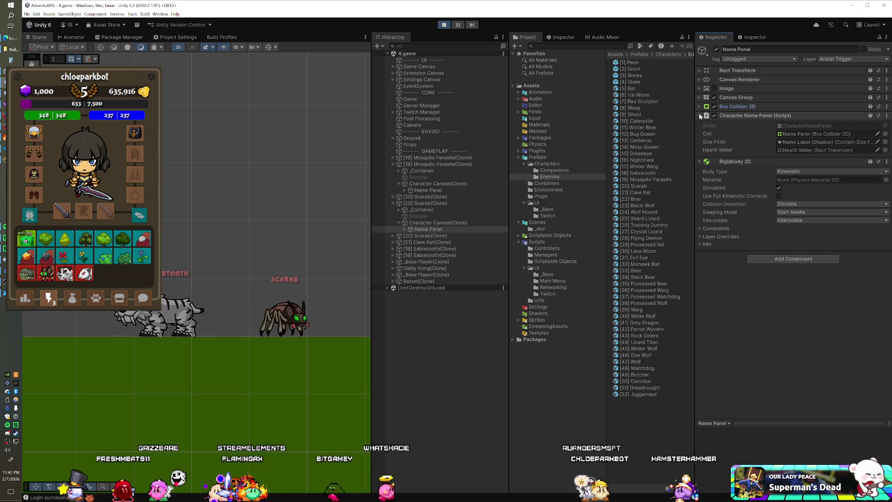
click(700, 115)
click(700, 125)
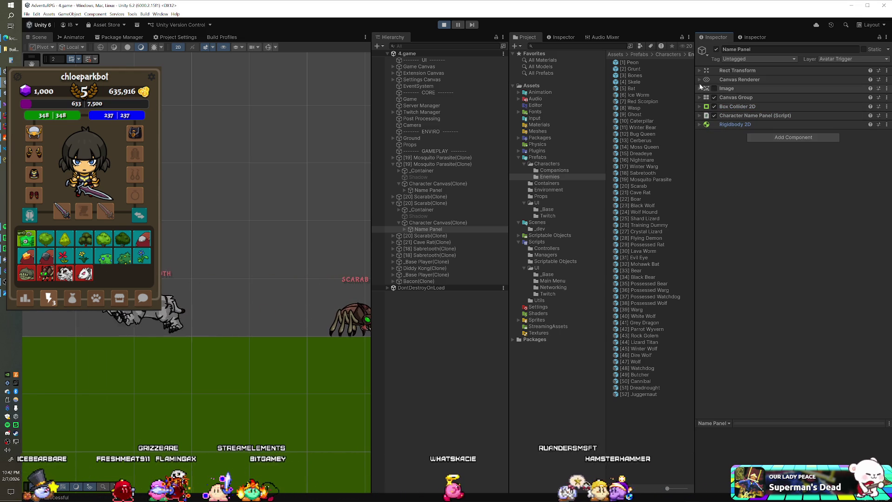
click(699, 70)
click(831, 88)
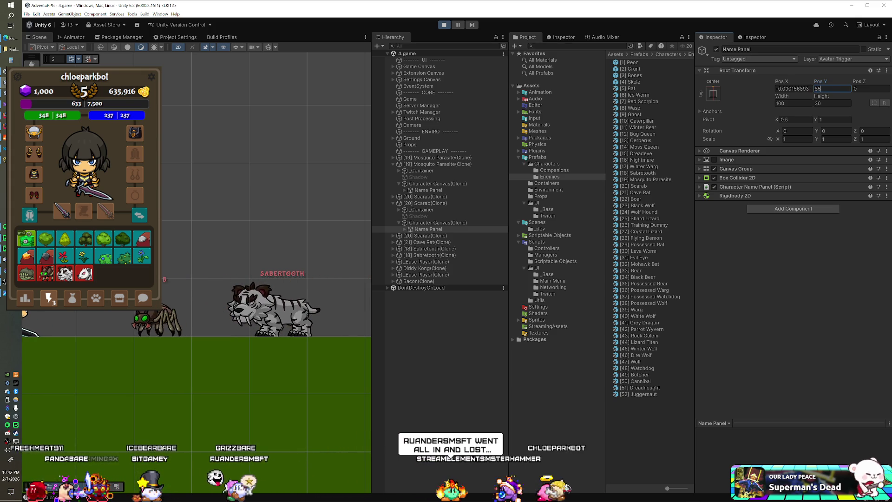
Step: Set the Scarab prefab's MMO Enemy Name Label Height to 85
click(633, 186)
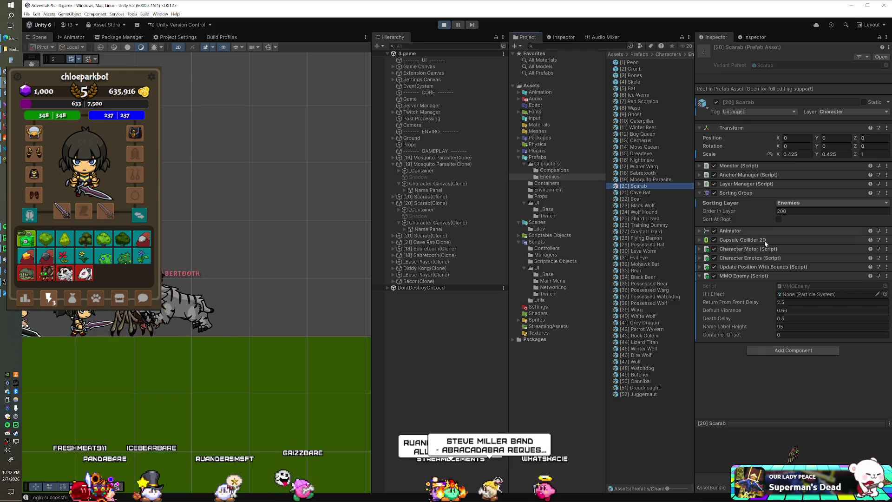
double_click(796, 326)
text(85)
key(Return)
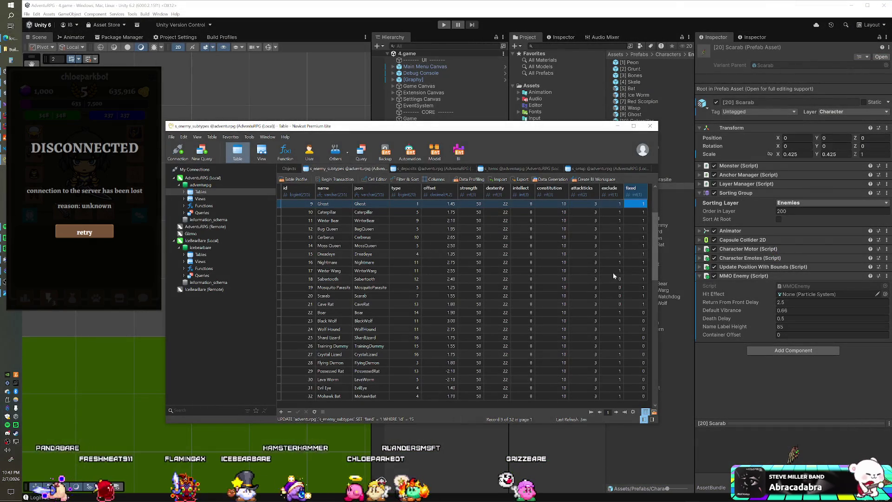
Step: Set exclude to 0 for Winter Warg, Nightmare, Dreadeye, Moss Queen and 1 for Mosquito Parasite, Scarab, Cave Rat
click(613, 281)
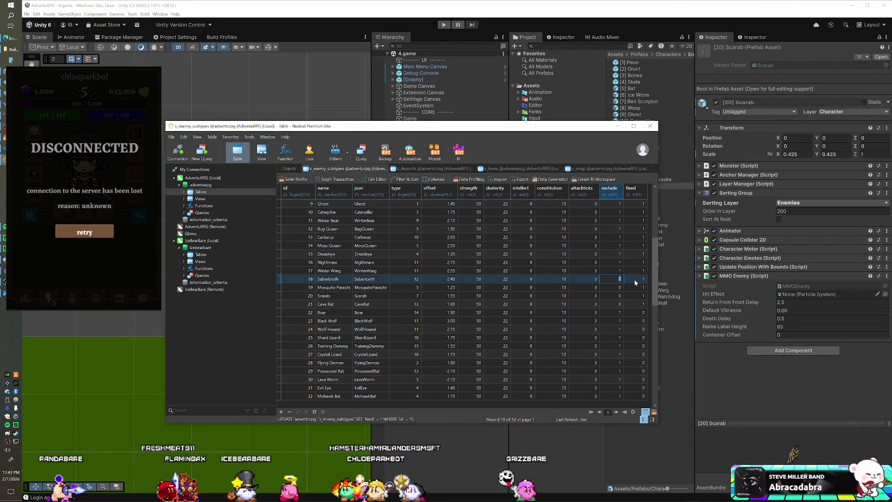
key(Escape)
key(Up)
text(0)
key(Up)
text(0)
key(Up)
text(0)
key(Up)
text(0)
key(Down)
key(Down)
key(Down)
text(1)
key(Down)
text(1)
key(Down)
text(1)
key(Return)
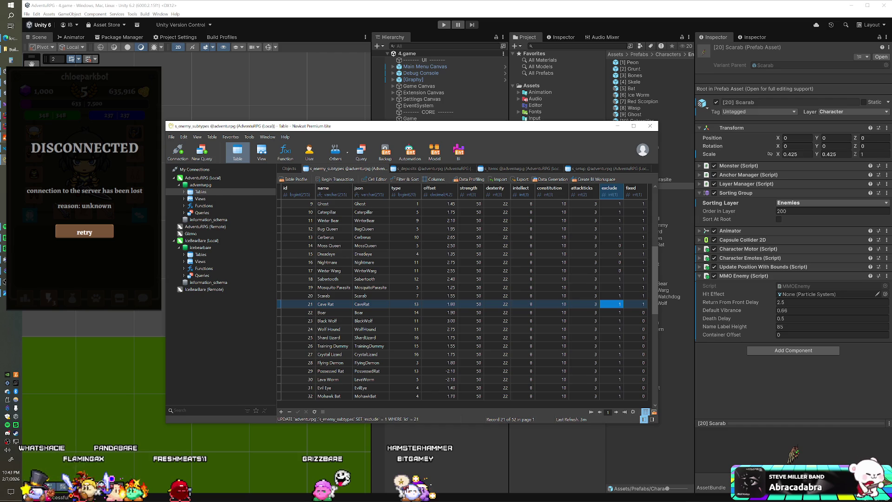
Step: Close the game server console and start Play mode in Unity
key(alt+Tab)
click(442, 121)
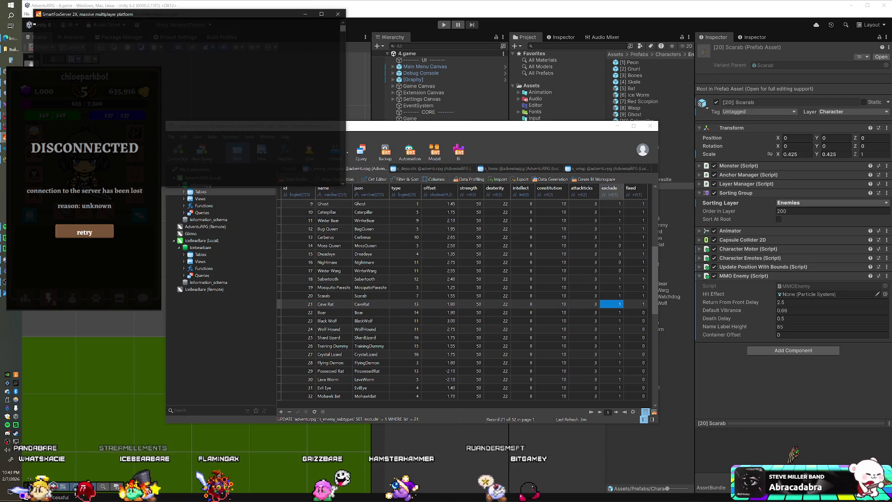
click(411, 12)
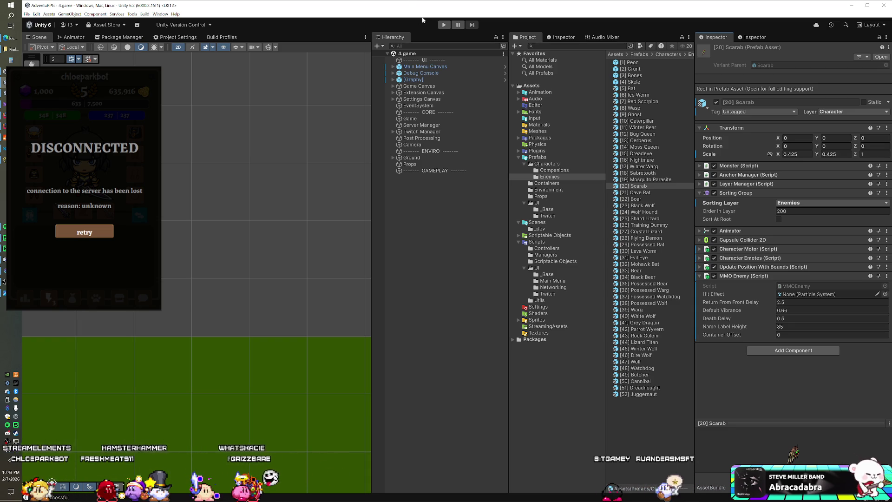
click(443, 24)
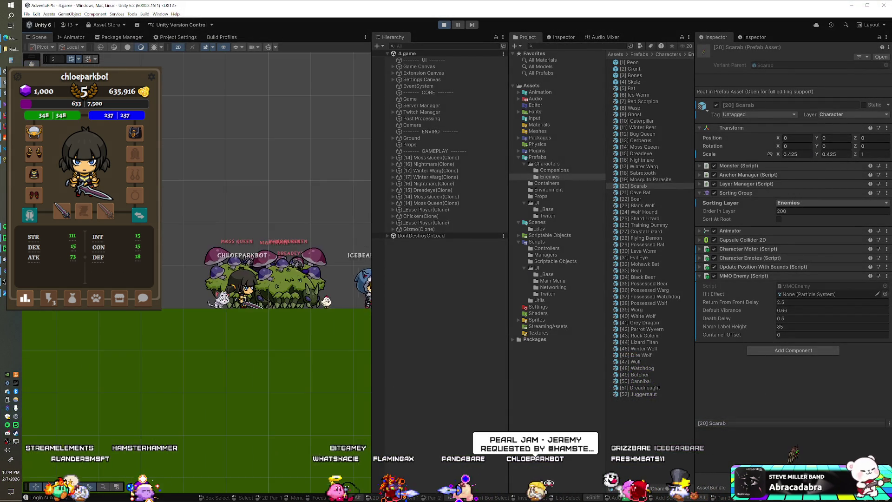
Step: Set the Winter Warg Name Panel's Pos Y and its prefab Name Label Height to 105
drag(269, 267, 243, 256)
click(353, 290)
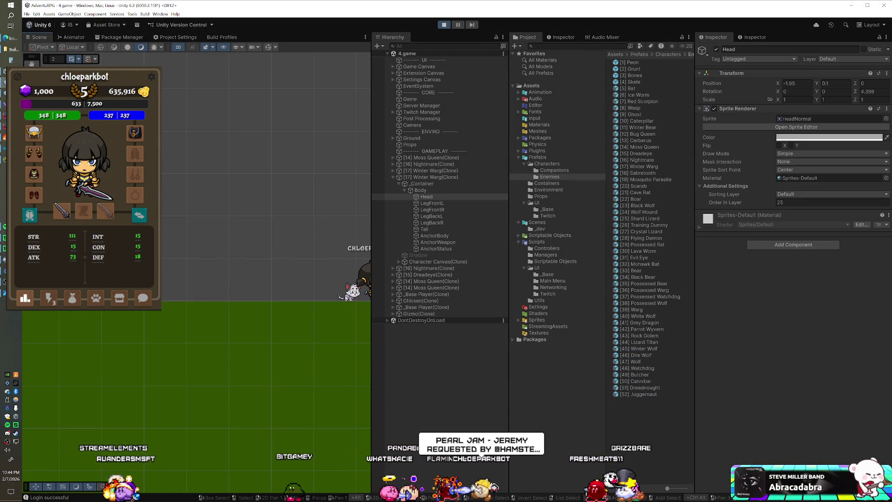
click(399, 261)
click(419, 269)
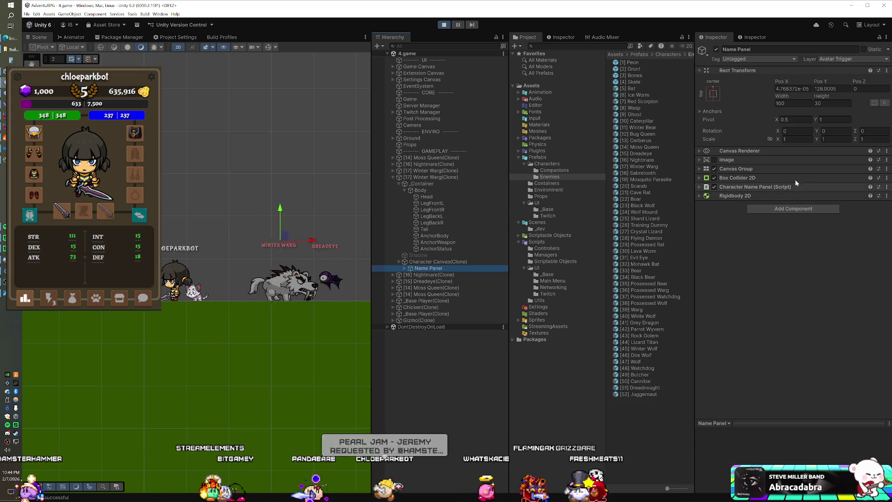
click(831, 88)
text(105)
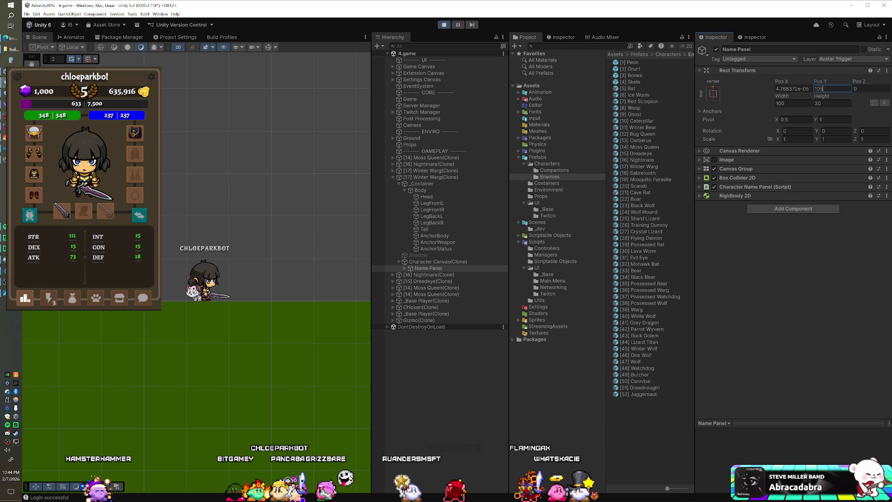
click(640, 166)
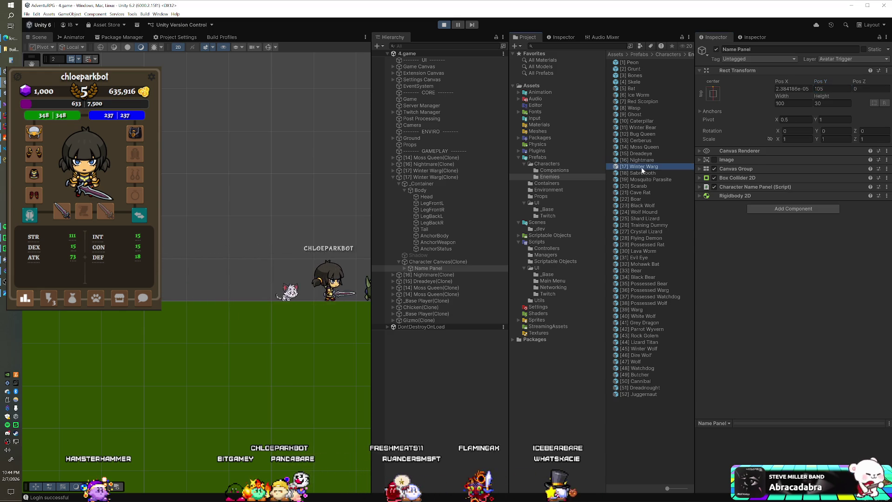
click(813, 326)
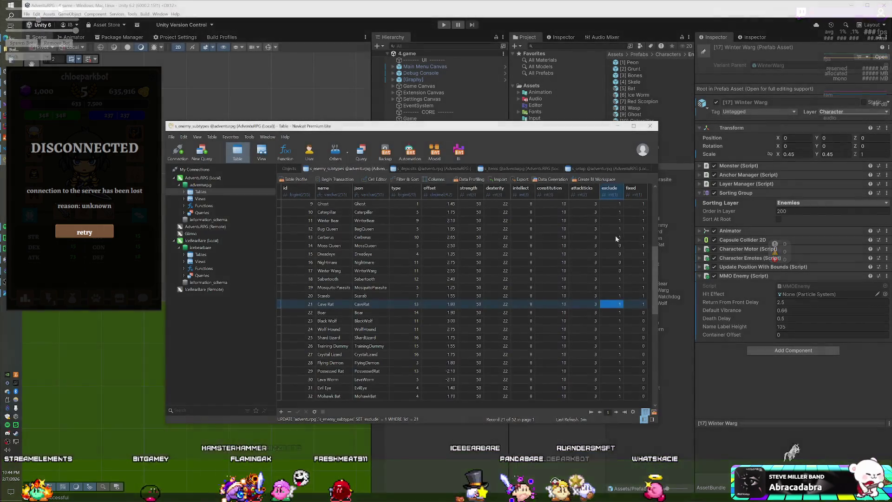
Step: Set exclude to 1 for Moss Queen, Dreadeye, Nightmare and Winter Warg
key(Down)
text(1)
key(Down)
text(1)
key(Down)
text(1)
key(Down)
text(1)
Step: Set exclude to 0 for Bug Queen, Winter Bear and Caterpillar, save, and return to Unity
key(Up)
key(Up)
key(Up)
key(Up)
key(Up)
text(0)
key(Up)
text(0)
key(Up)
text(10)
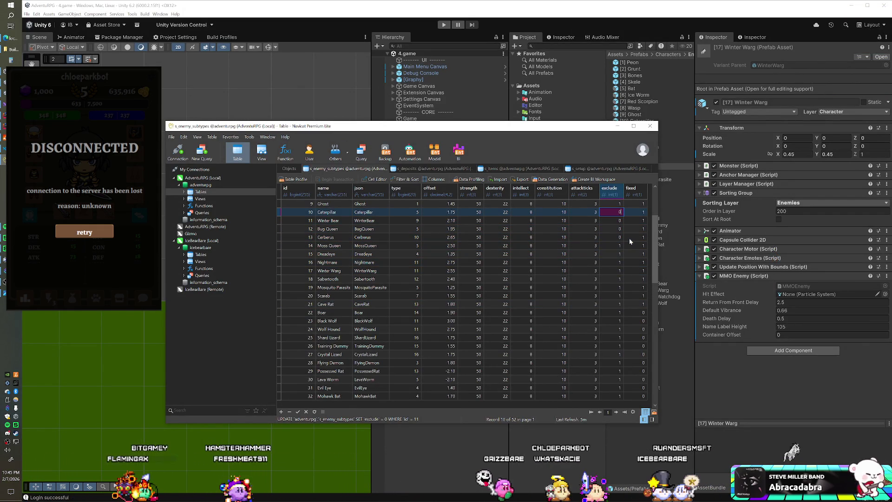
key(Return)
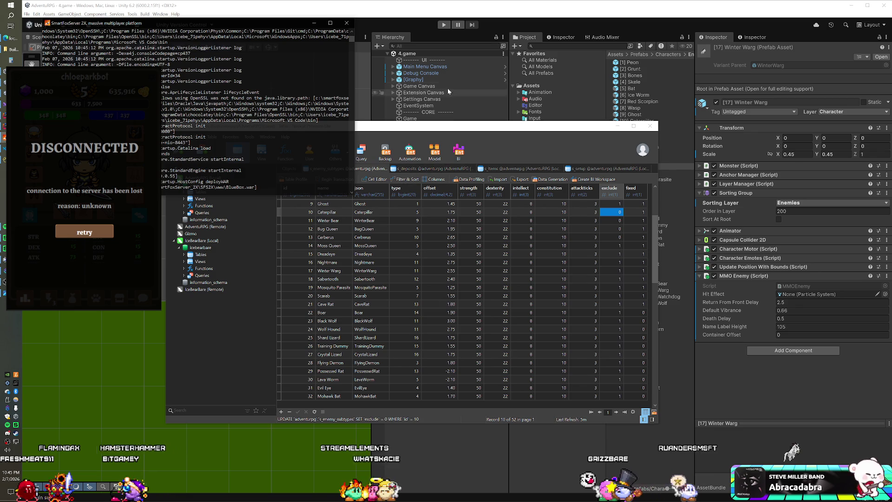
click(406, 20)
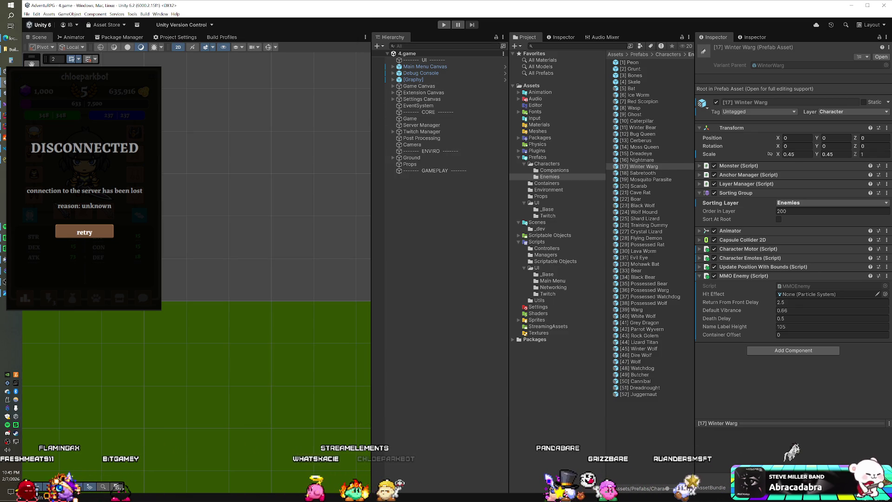
Step: Complete the container item-indicator card and move the inventory footer card atop On Deck
click(12, 39)
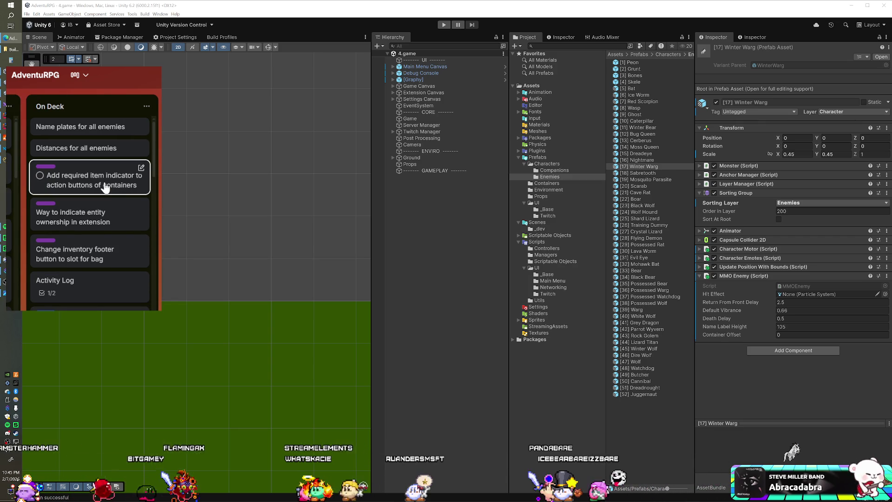
click(40, 176)
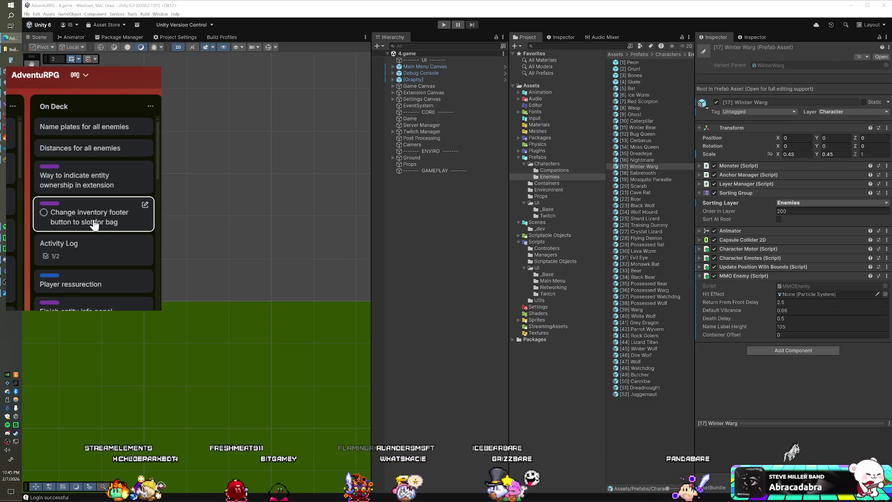
drag(95, 221, 100, 152)
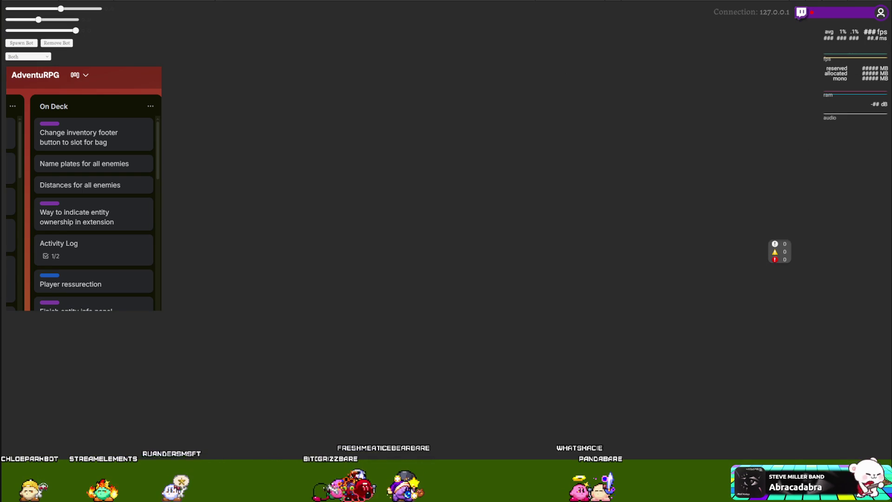
key(alt+F4)
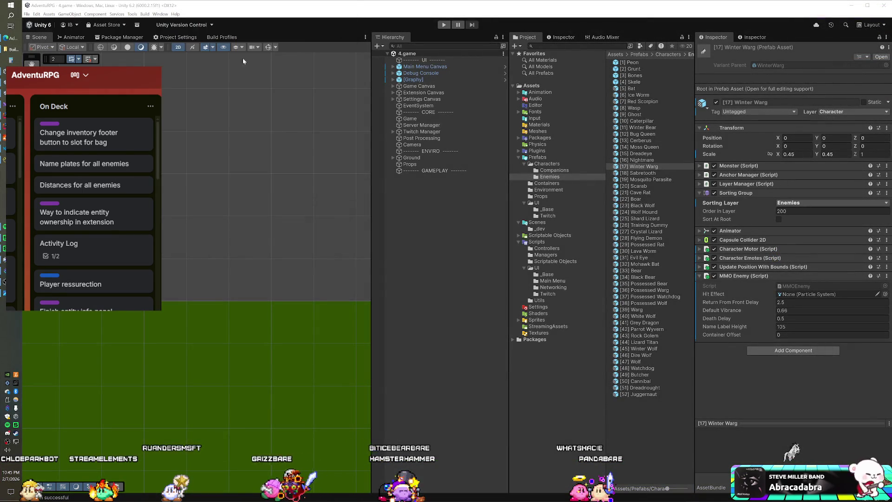
key(alt+Tab)
key(alt+Tab)
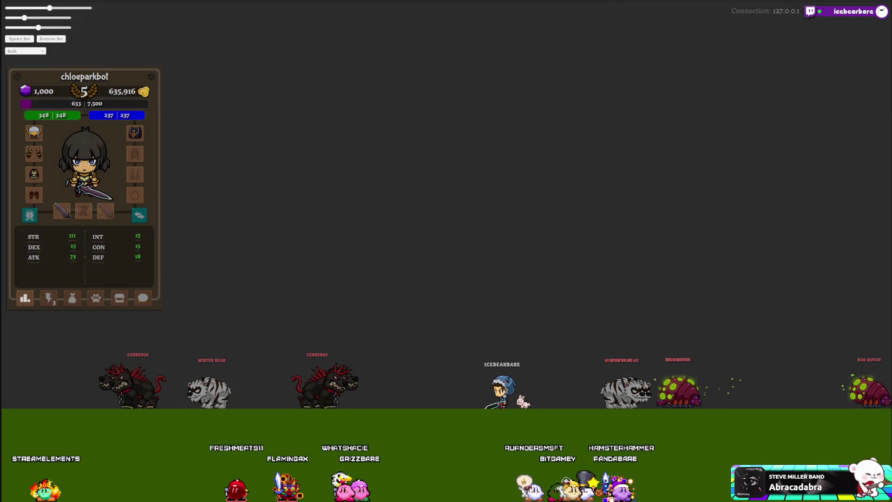
Step: Switch the character panel from stats to the abilities (lightning) tab
click(49, 298)
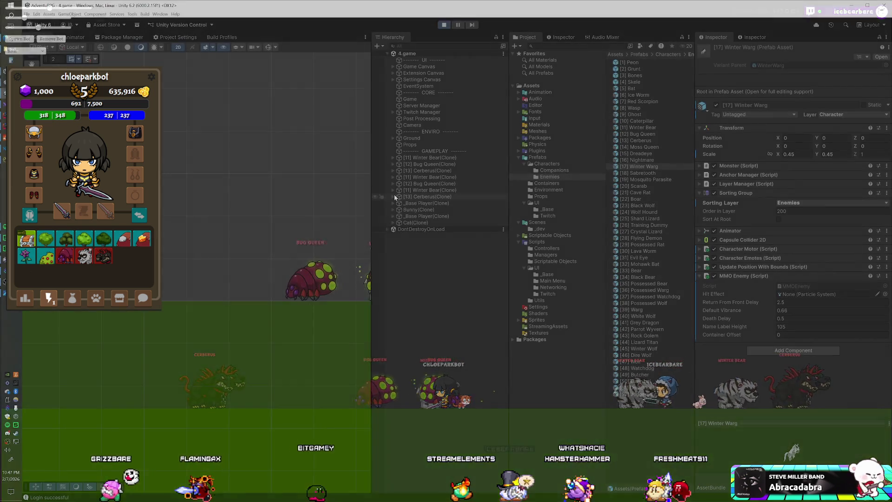
Step: Raise the Cerberus clone's Name Panel to 140 and set Cerberus's Name Label Height to 140
click(393, 196)
click(417, 223)
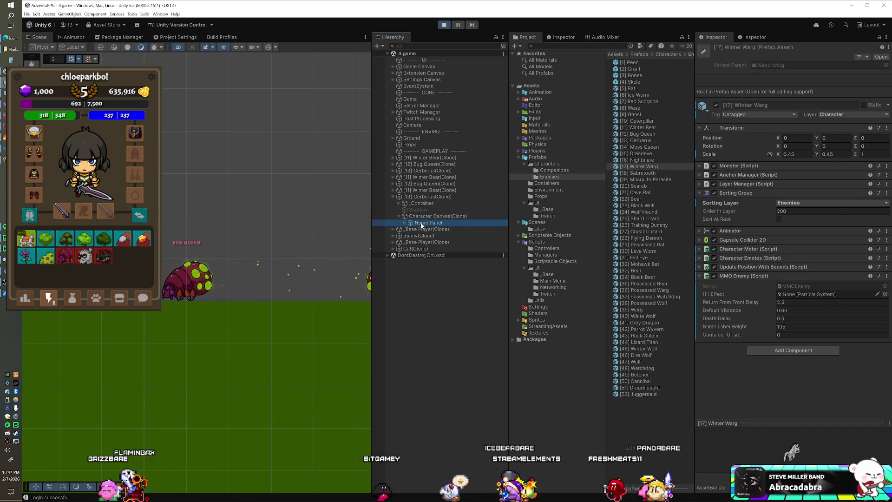
click(832, 92)
text(140)
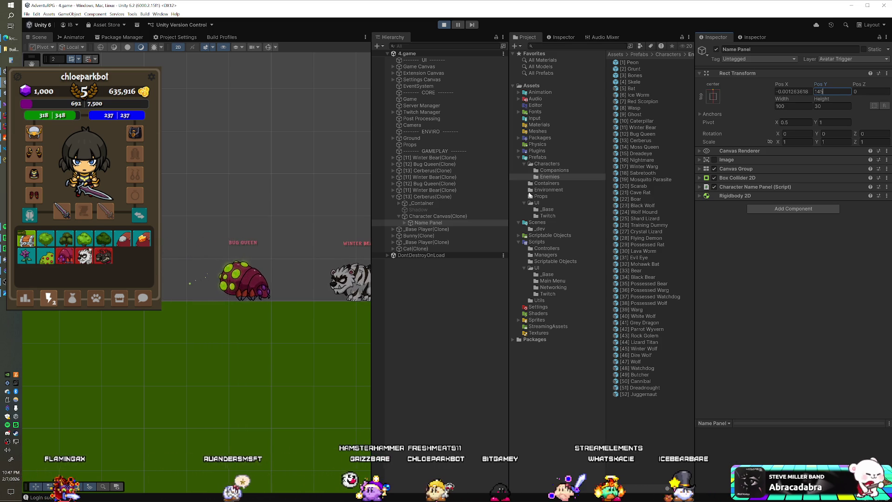
click(640, 140)
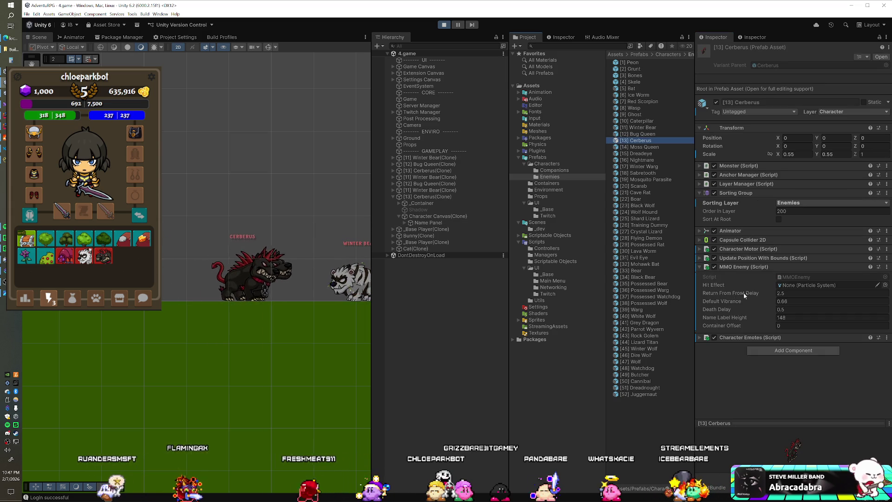
text(14)
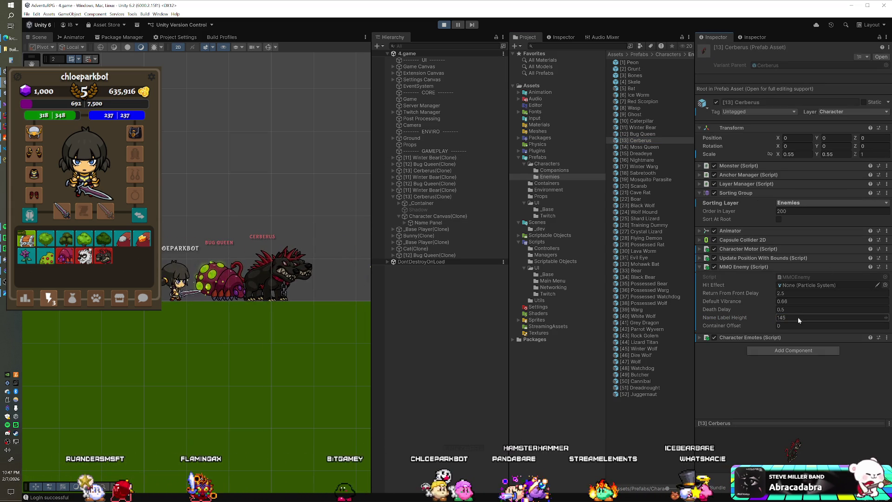
click(427, 223)
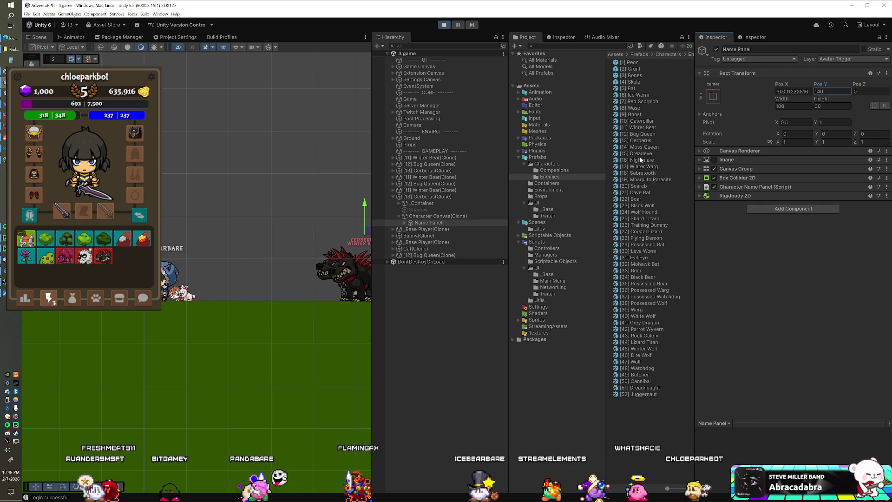
click(639, 141)
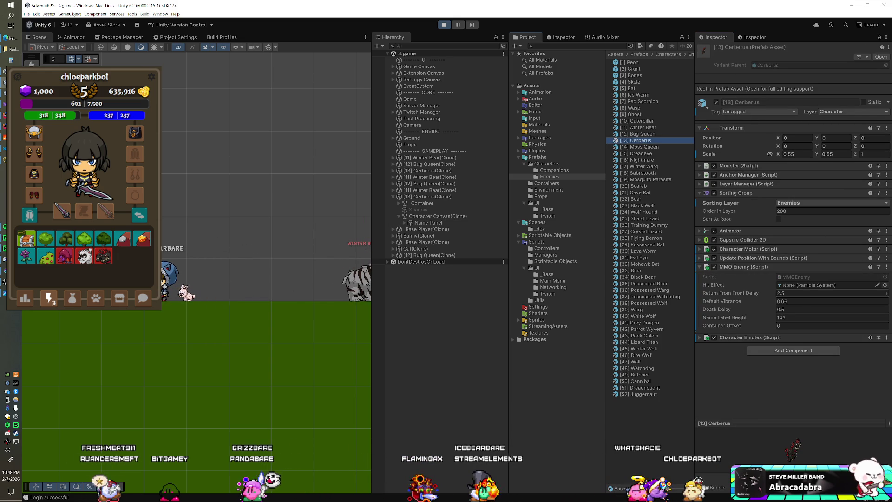
click(790, 318)
text(140)
key(Return)
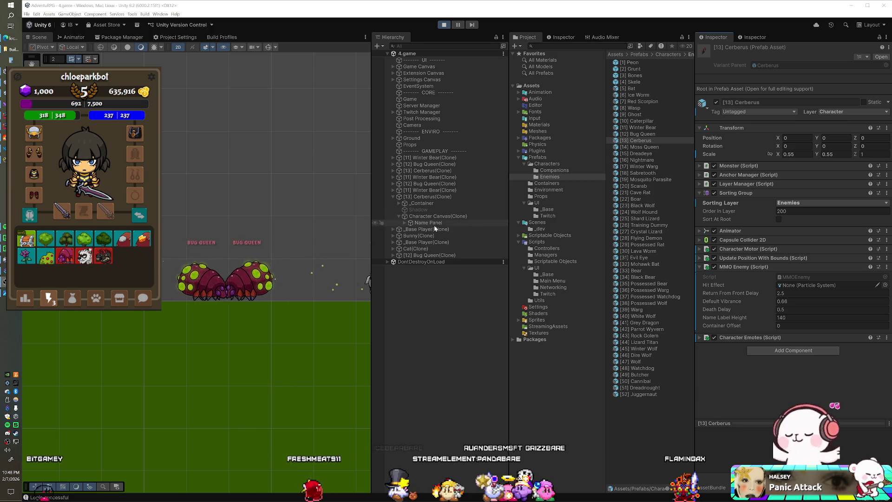
Step: Raise Winter Bear's Name Panel to 115 and set its prefab's Name Label Height to 115
click(430, 178)
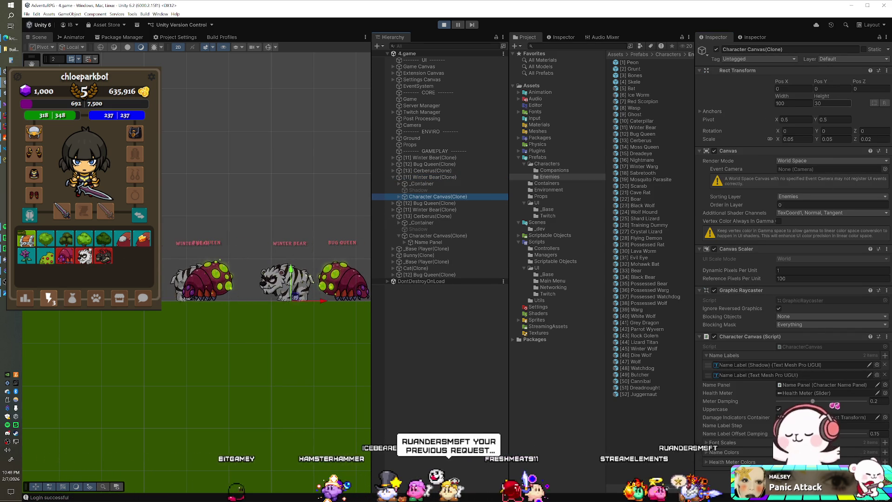
click(399, 196)
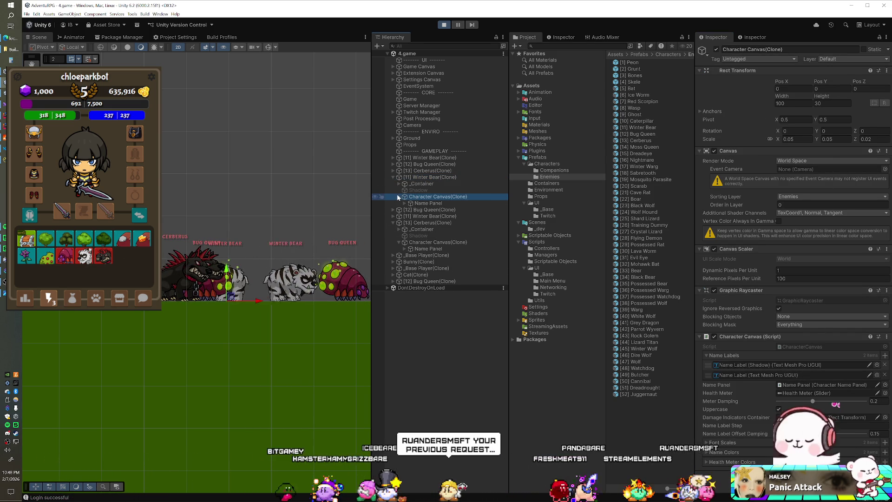
click(427, 203)
click(831, 88)
text(115)
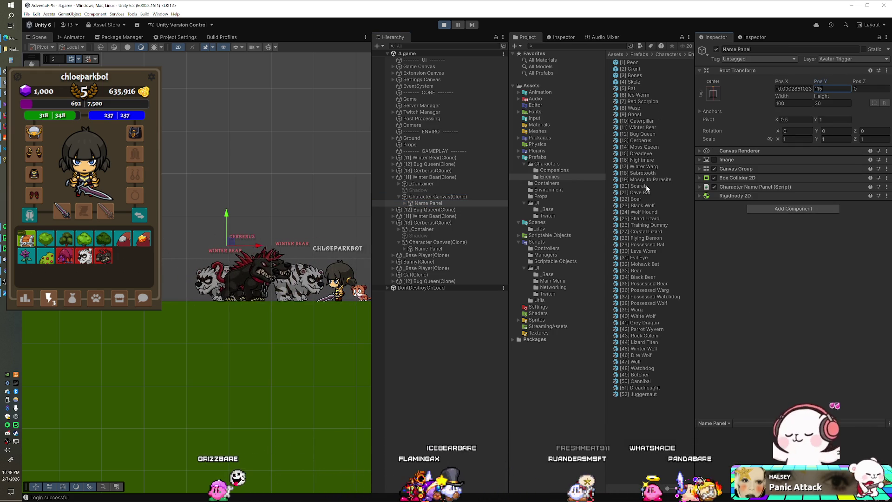
click(641, 126)
click(789, 317)
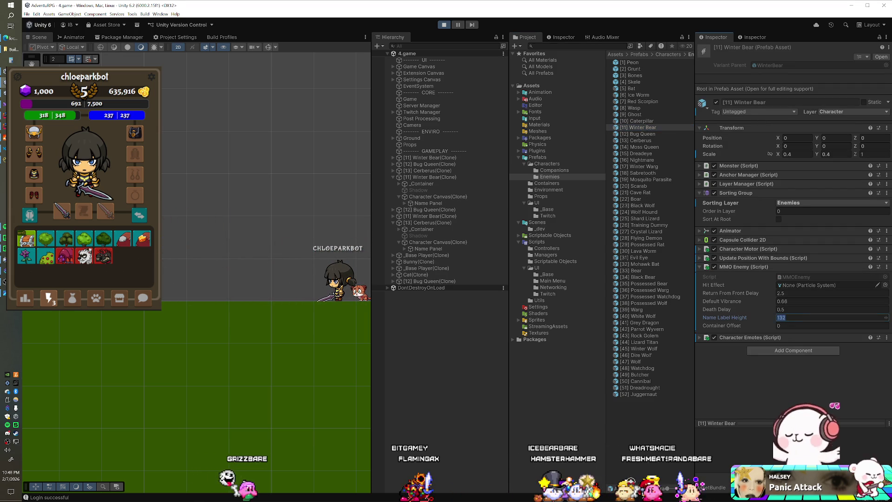
text(15)
key(Return)
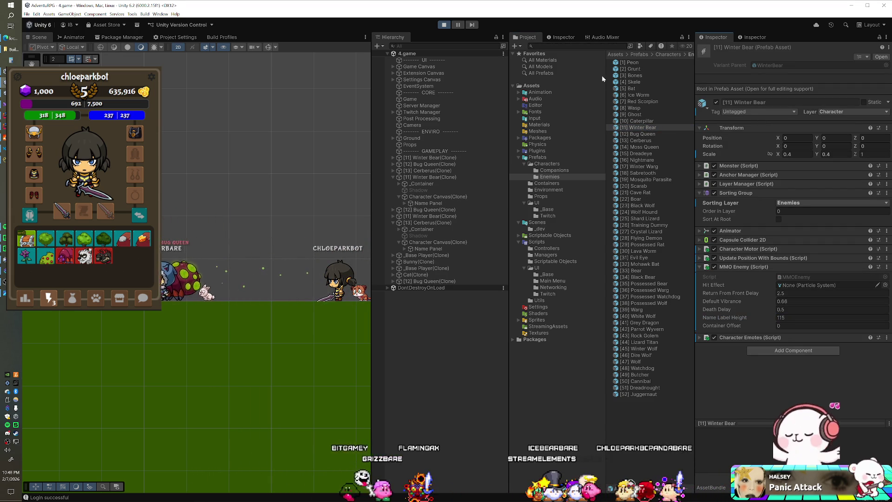
Step: Select Bug Queen's Name Panel and prefab settings, then stop the running game
click(393, 209)
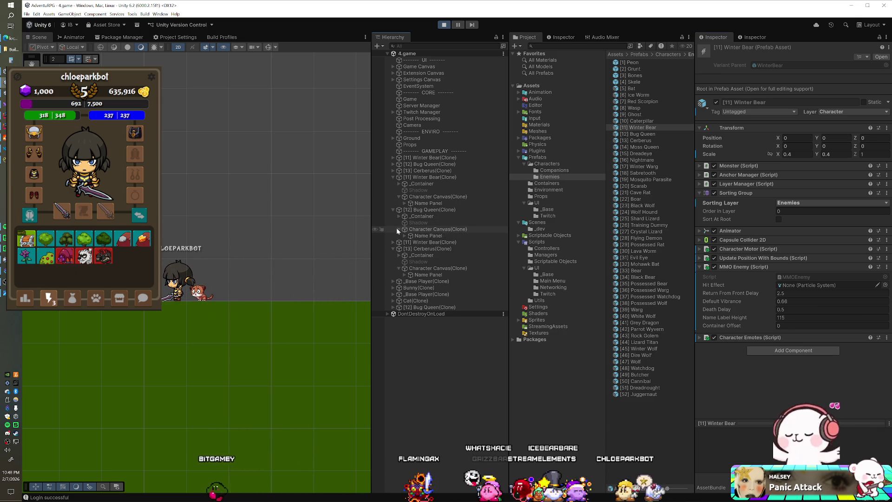
click(427, 236)
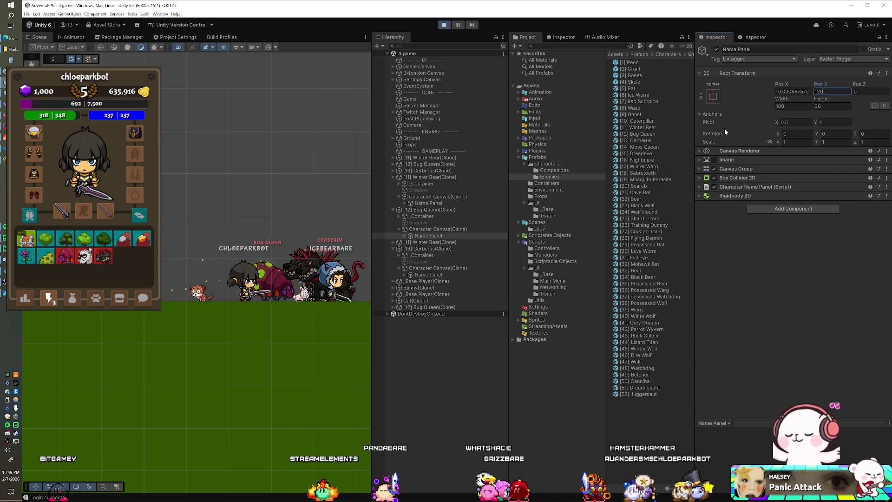
click(641, 134)
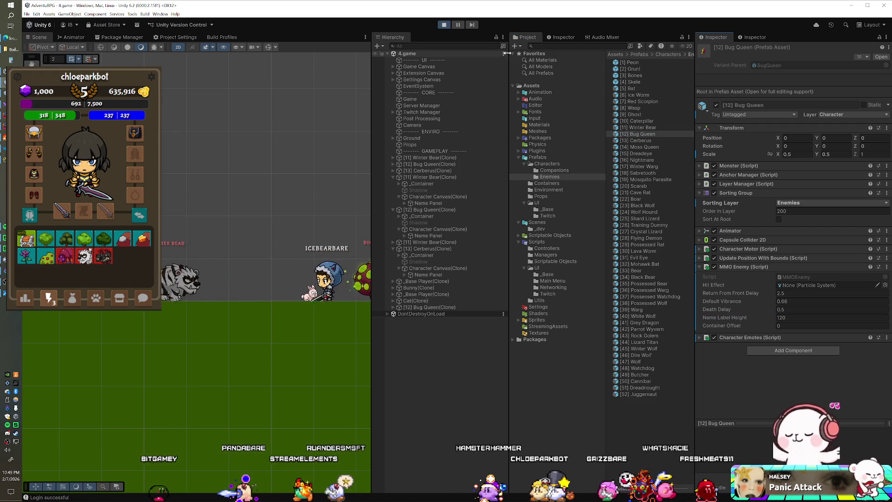
click(446, 26)
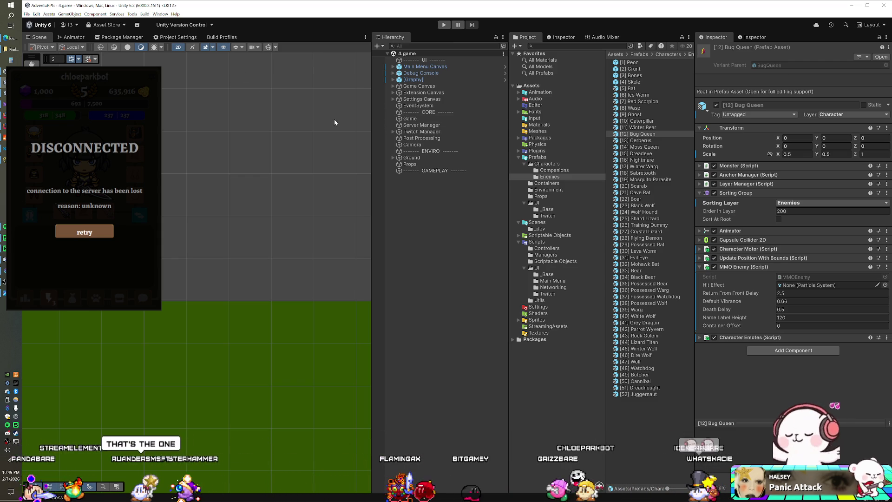
key(alt+Tab)
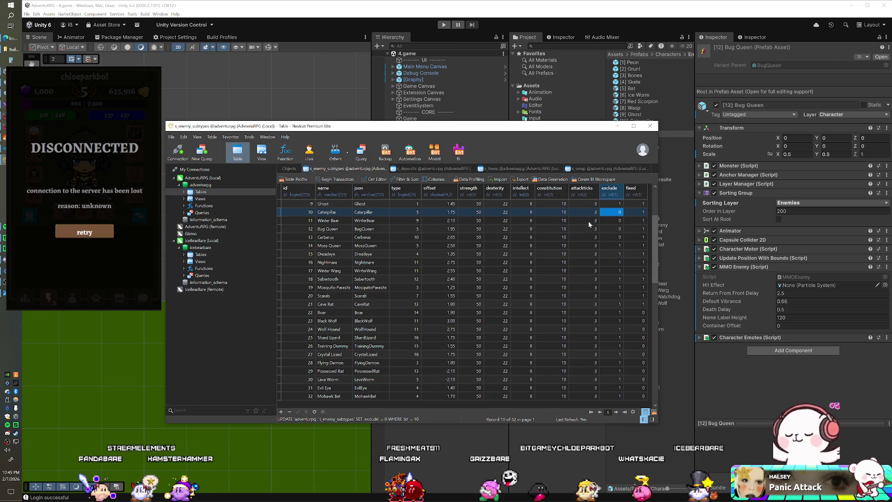
Step: Set the exclude flag to 1 for Winter Bear, Bug Queen and Cerberus
click(619, 204)
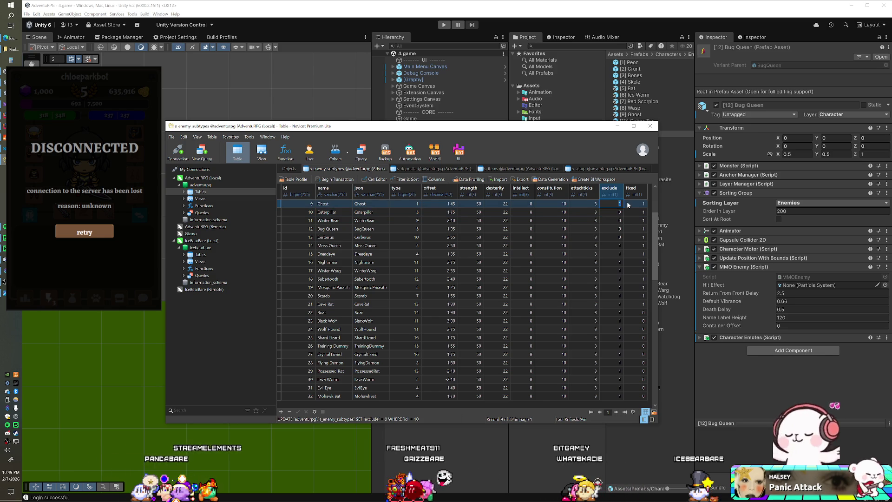
key(Down)
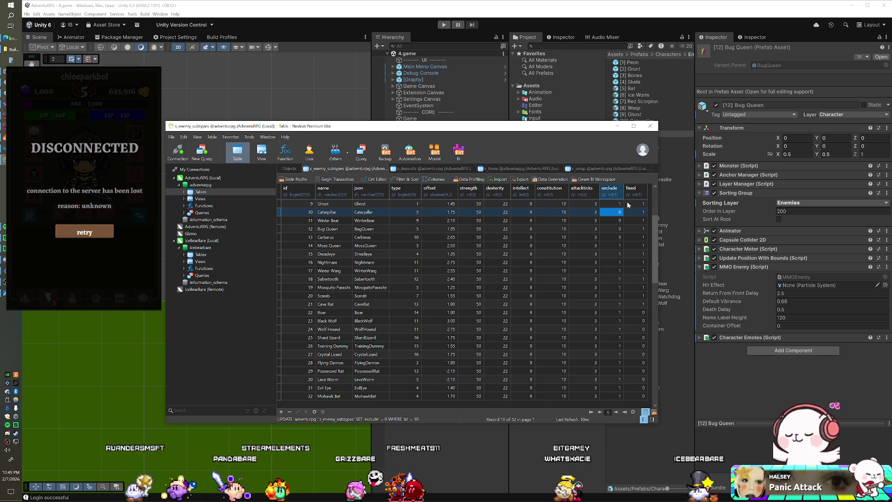
key(Down)
text(1)
key(Down)
text(1)
key(Down)
text(1)
key(Down)
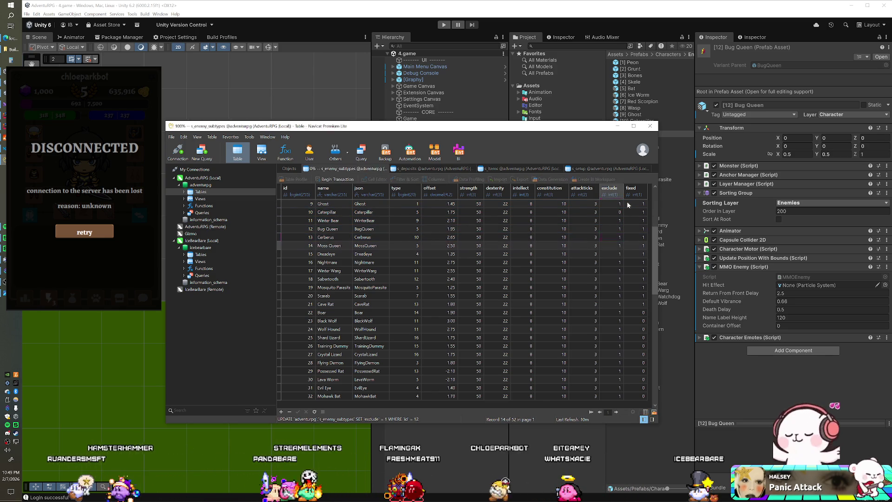
key(Up)
key(Up)
key(Up)
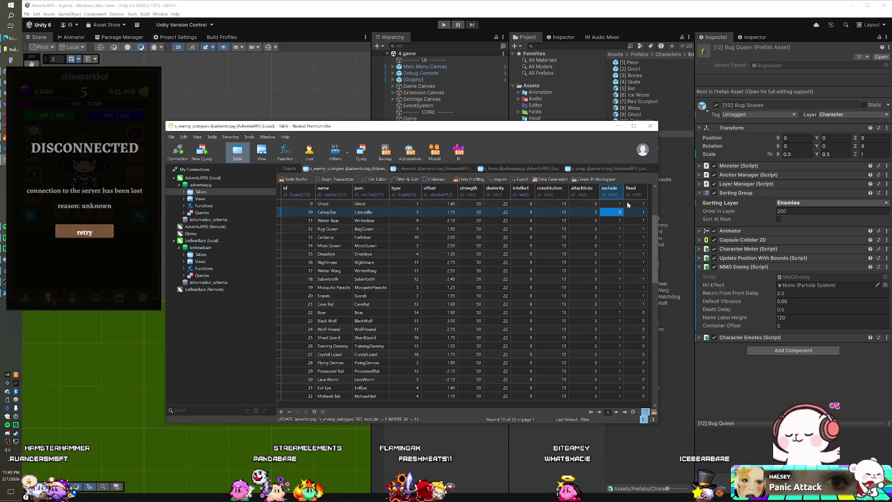
Step: Set the exclude flag to 0 for Ghost, Wasp and Red Scorpion
key(Up)
text(0)
key(Up)
text(0)
key(Up)
text(0)
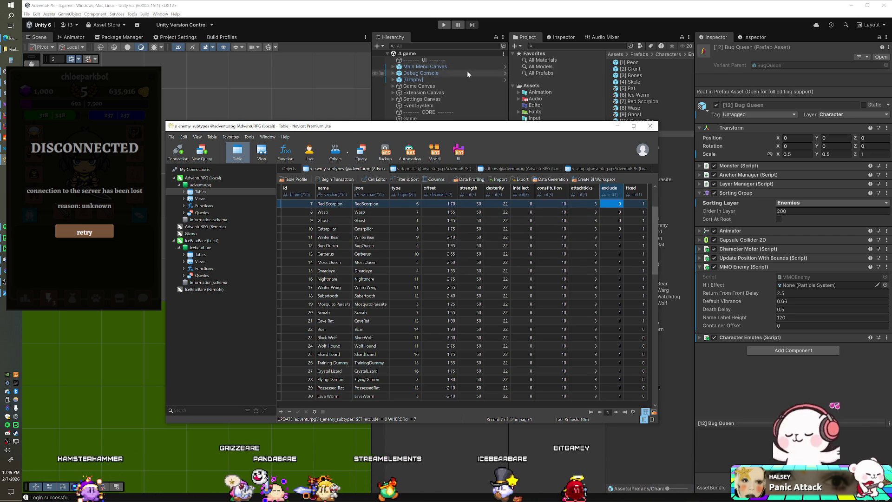
Step: Restart the SmartFoxServer game server and return to the Unity editor
key(alt+Tab)
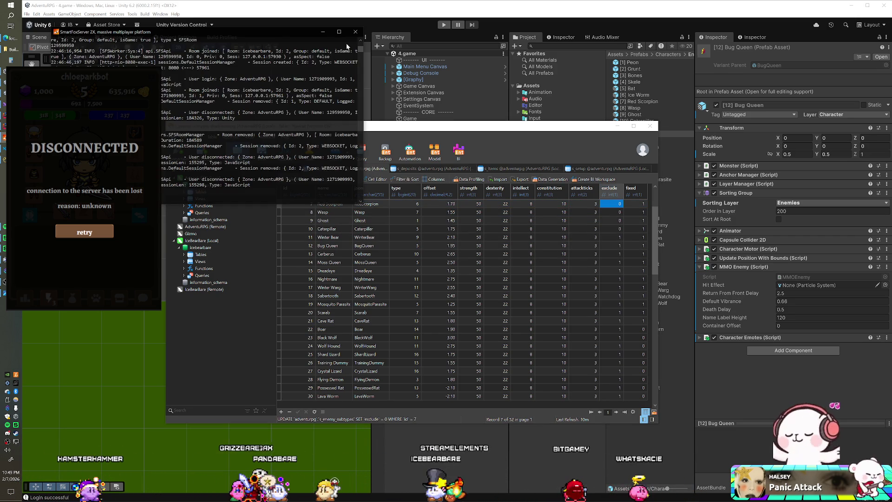
click(354, 32)
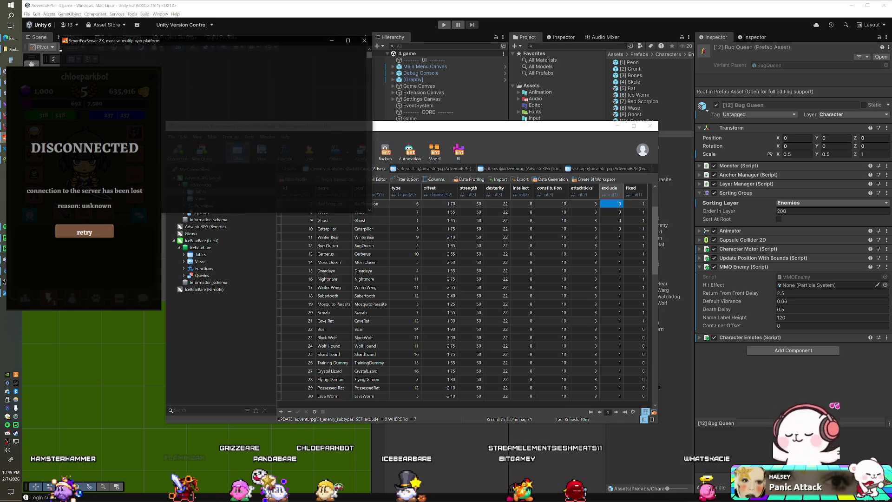
click(416, 17)
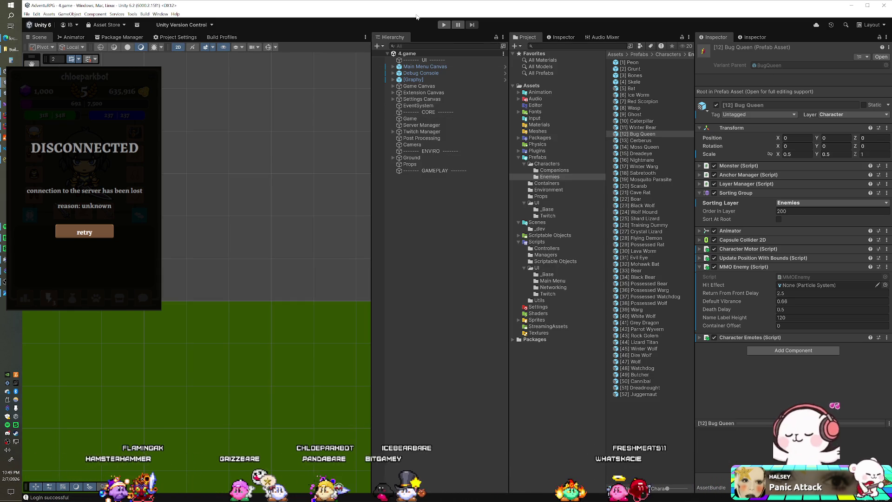
Step: Play the game, check the spawned enemies' name labels, and view the lightning-tab icon grid
click(444, 25)
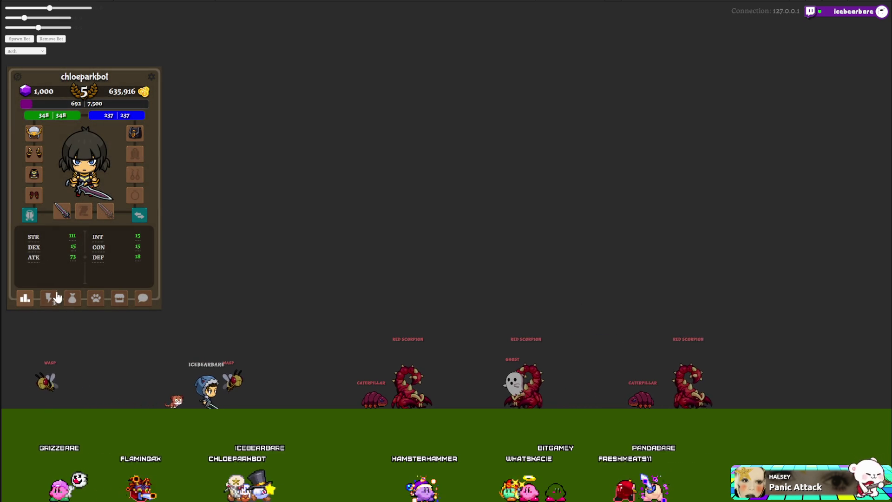
click(48, 297)
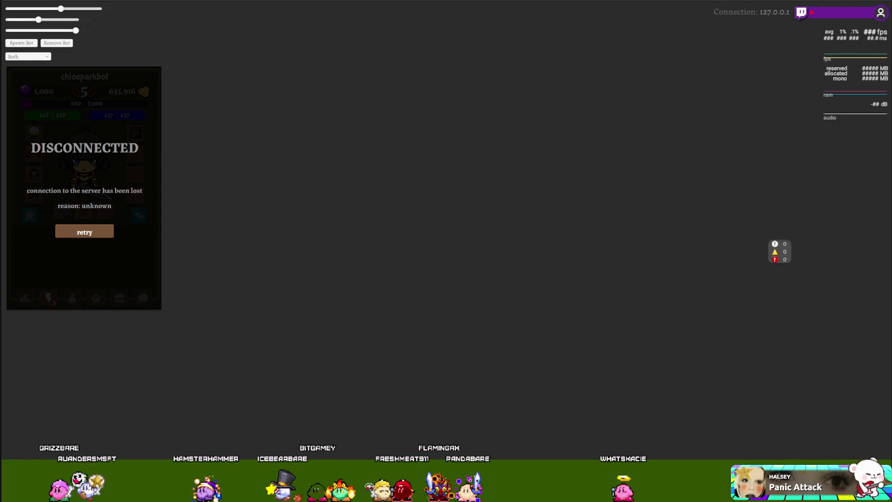
click(633, 222)
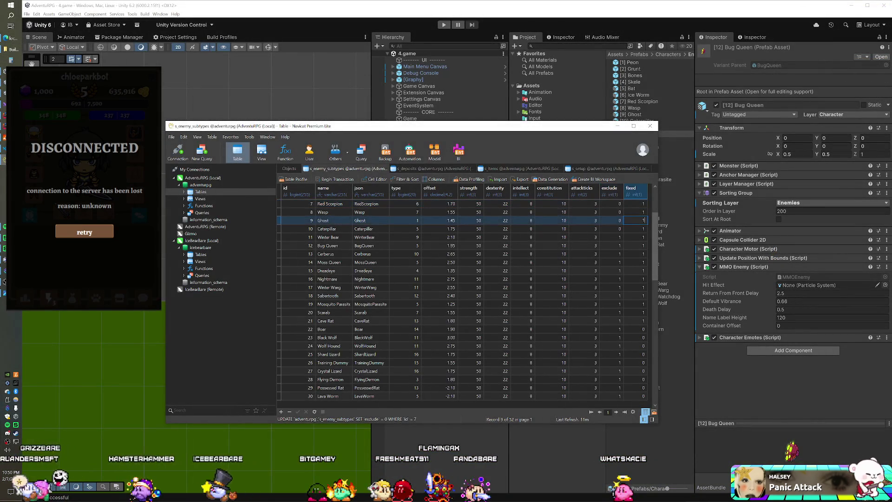
Step: Bring the Unity editor in front of Navicat and expand the Project panel's Packages folder
click(500, 13)
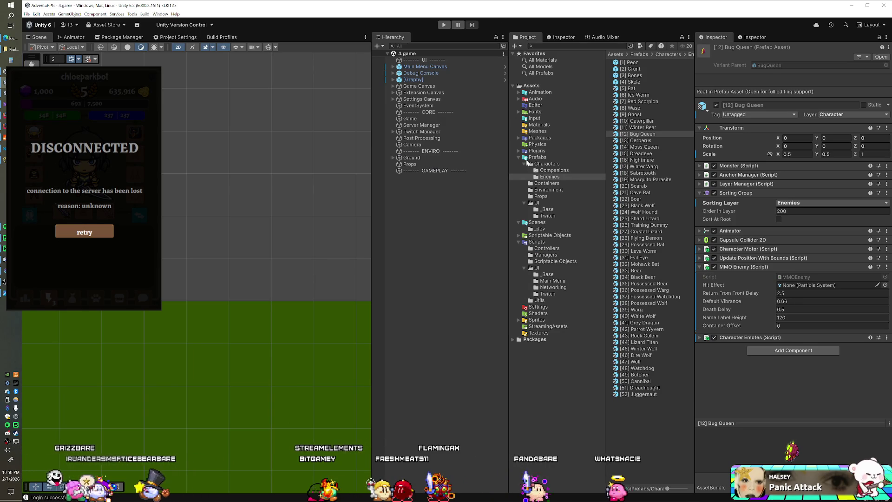
click(518, 137)
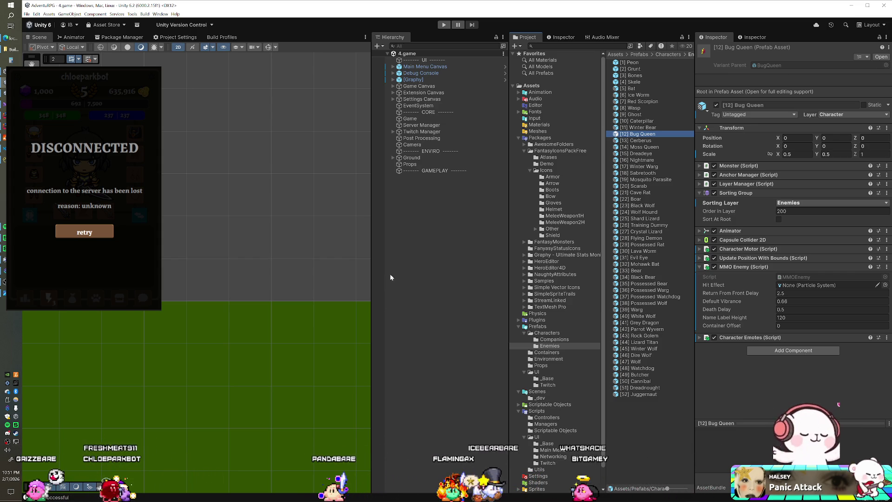
Step: Browse FantasyMonsters > Monsters > Insects and drag the SlugQueen prefab into the 4.game scene
click(522, 243)
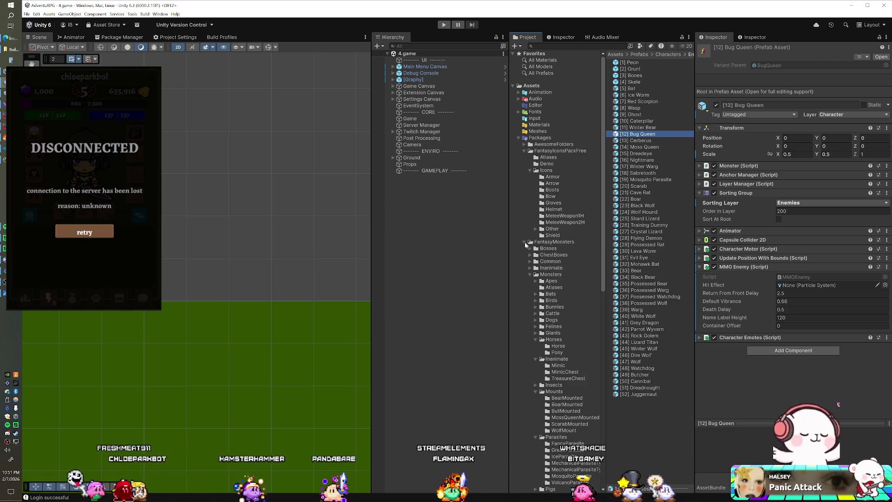
scroll(562, 276, down, 5)
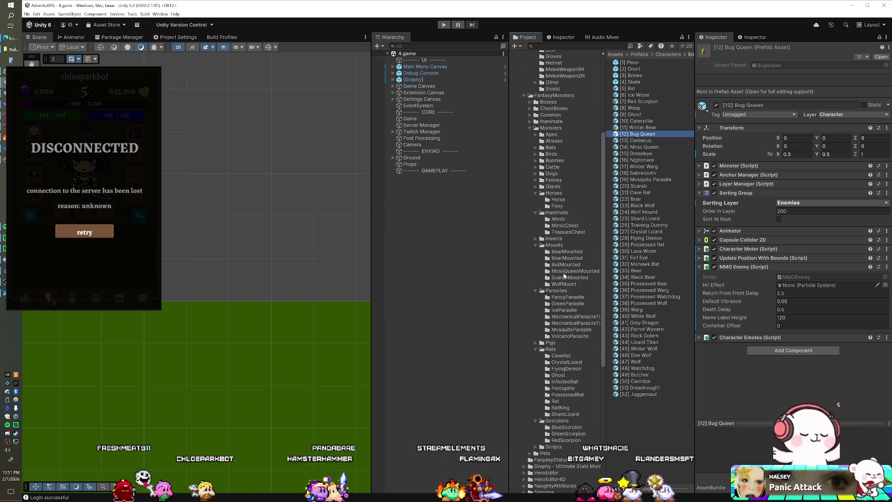
scroll(558, 251, down, 1)
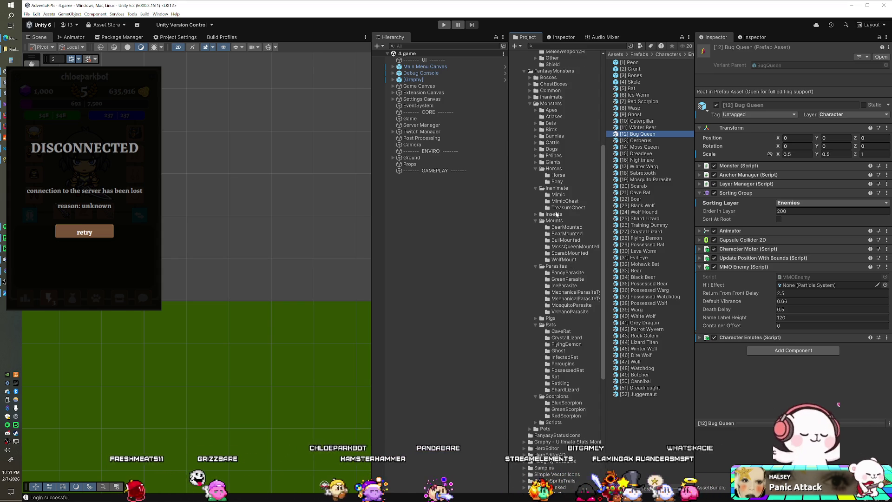
click(535, 214)
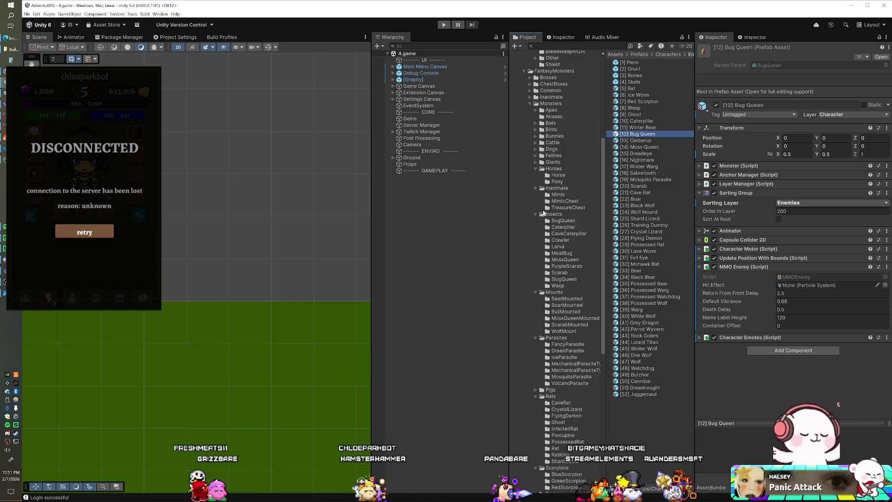
click(565, 194)
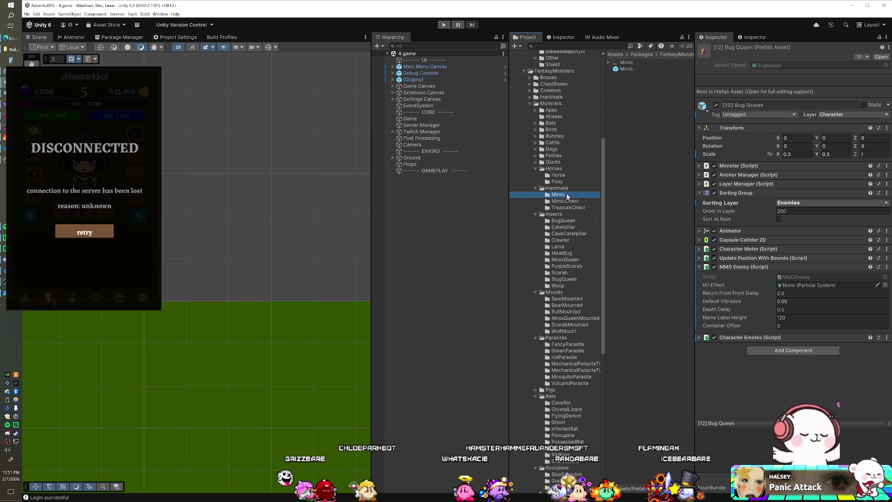
click(536, 162)
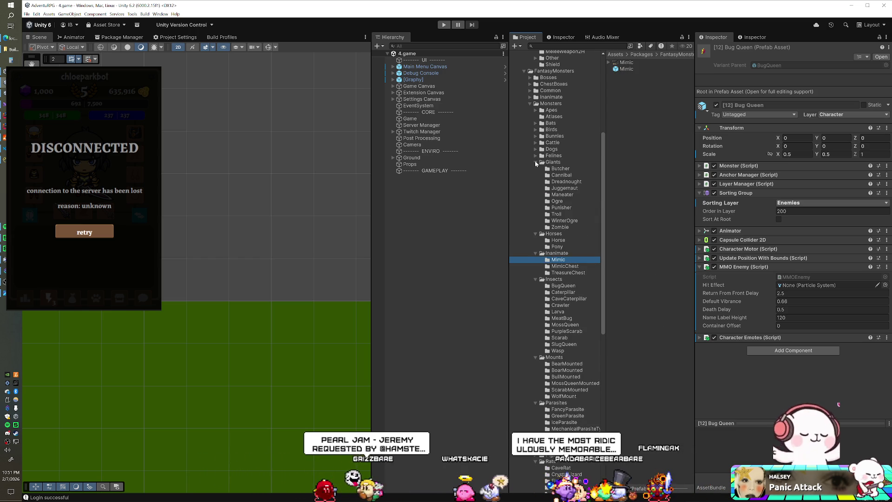
click(562, 194)
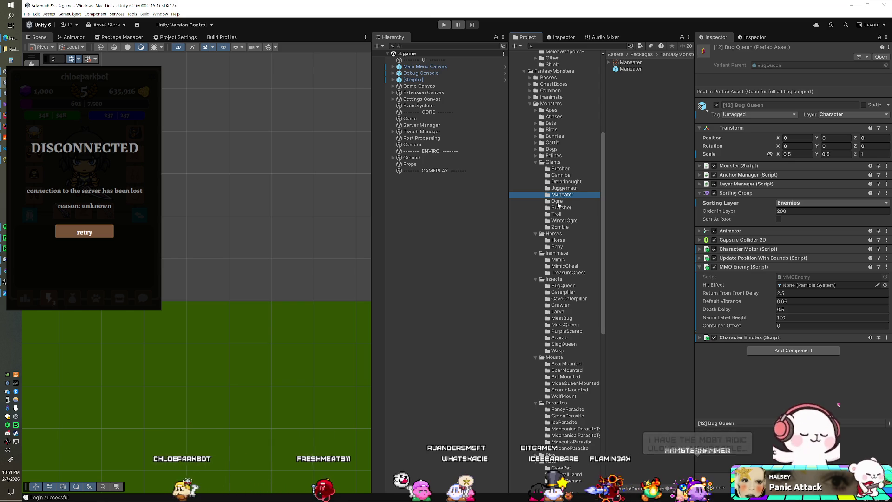
scroll(560, 237, down, 3)
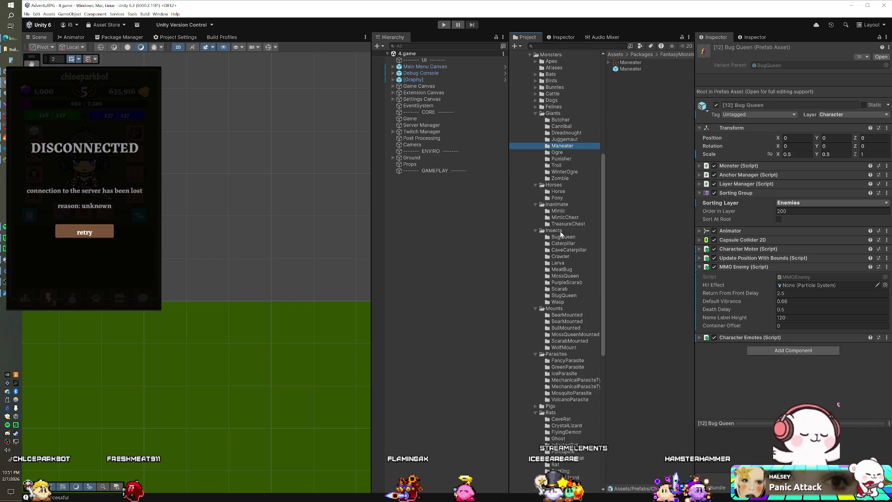
scroll(561, 246, down, 2)
click(560, 271)
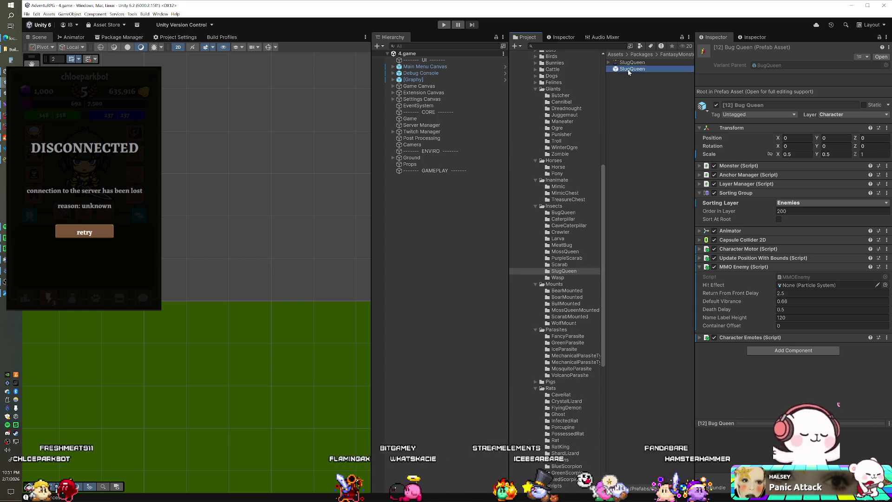
drag(466, 225, 466, 224)
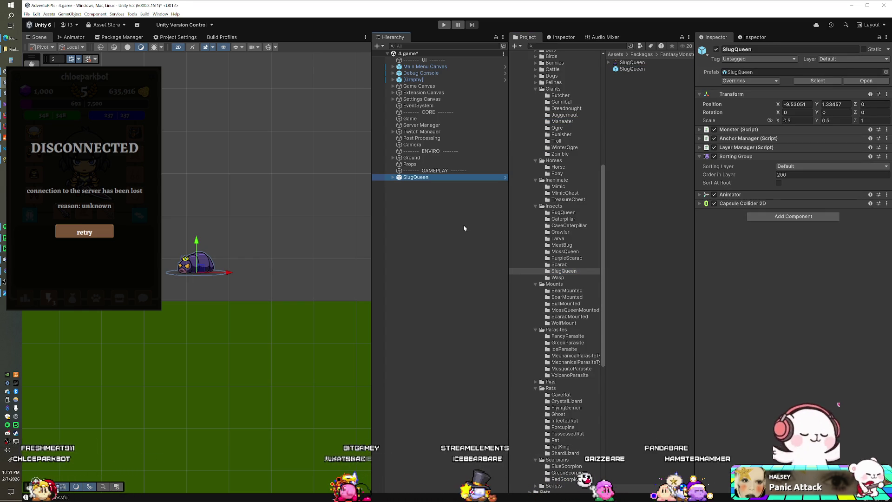